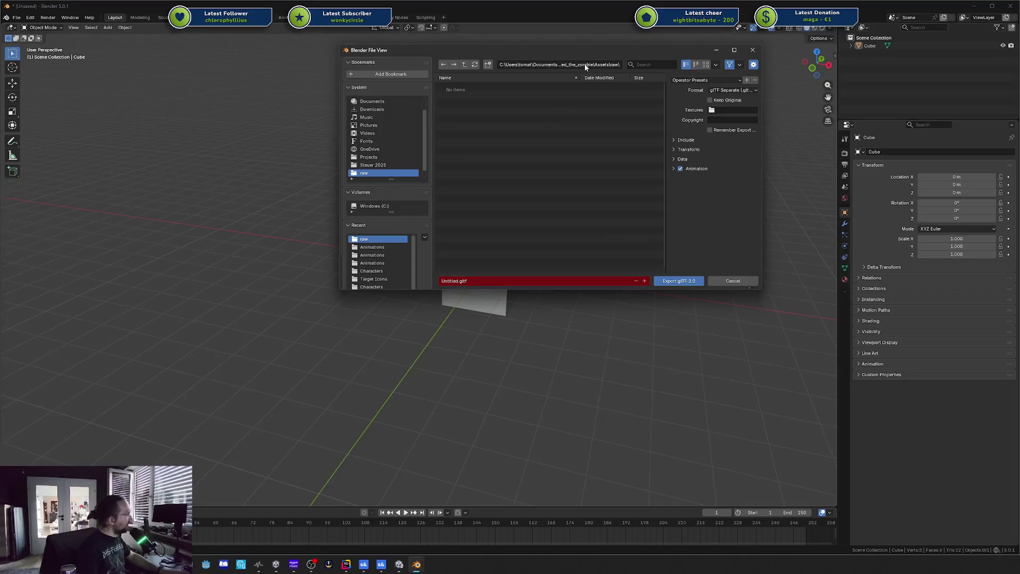
- Finish the glTF export, then delete both Untitled files from the s&box raw folder
key("Return")
key("alt+Tab")
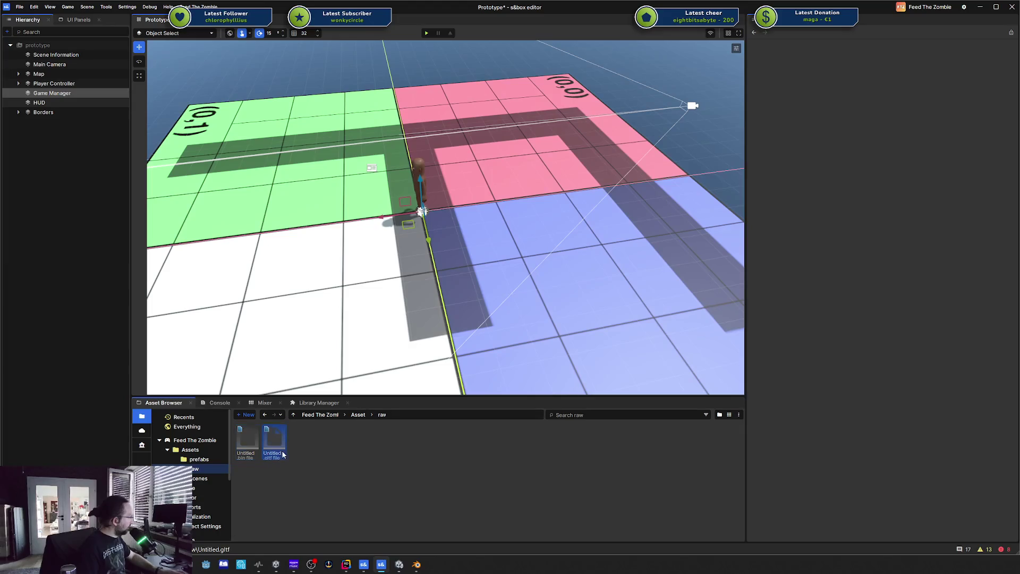
key("Delete")
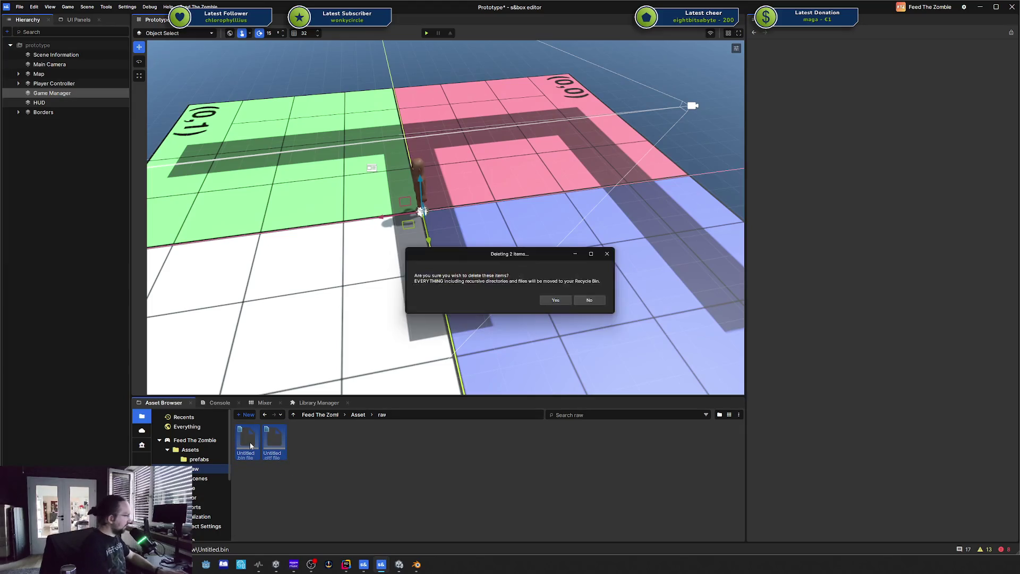
left_click(551, 299)
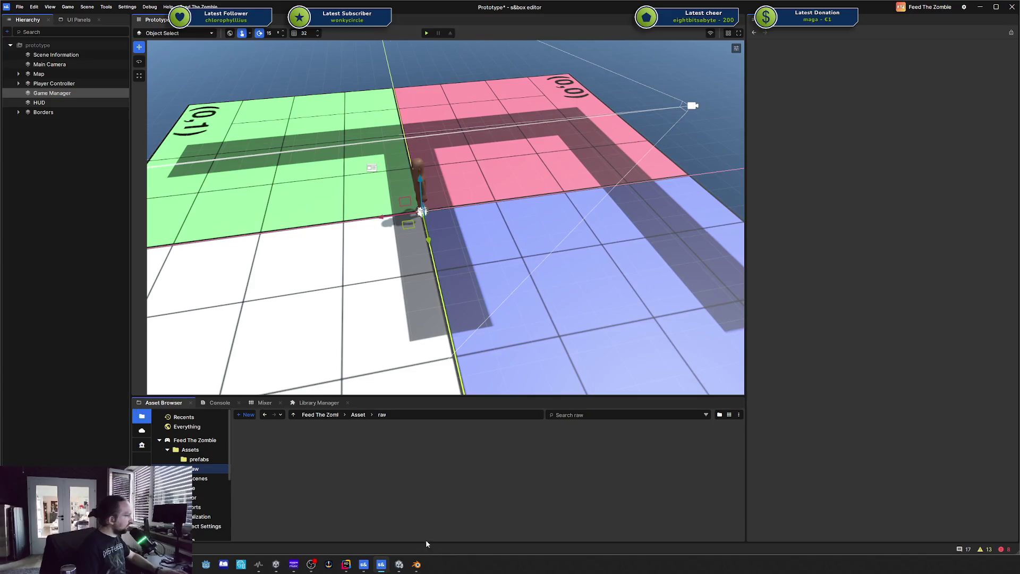
left_click(416, 565)
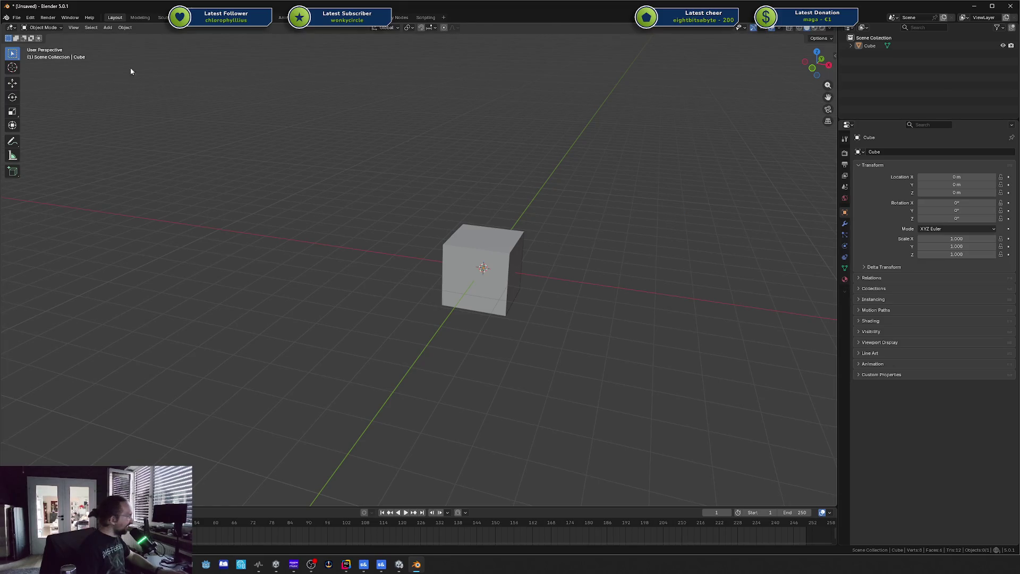
- Delete the default cube from the Blender scene
left_click(16, 18)
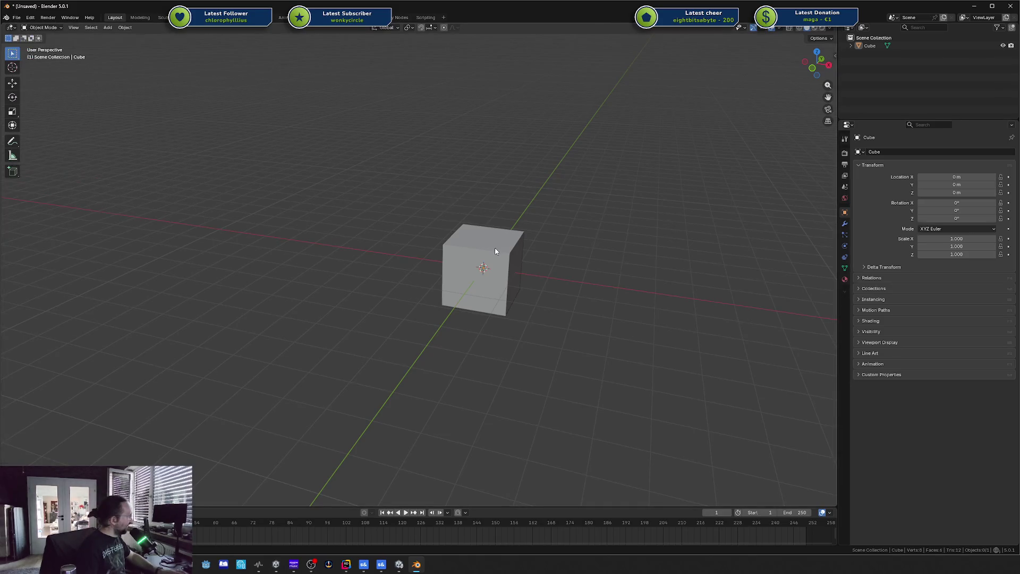
left_click(519, 247)
key("x")
left_click(514, 247)
- Add a cube, duplicate it upward along Z, then delete both cubes
key("shift+a")
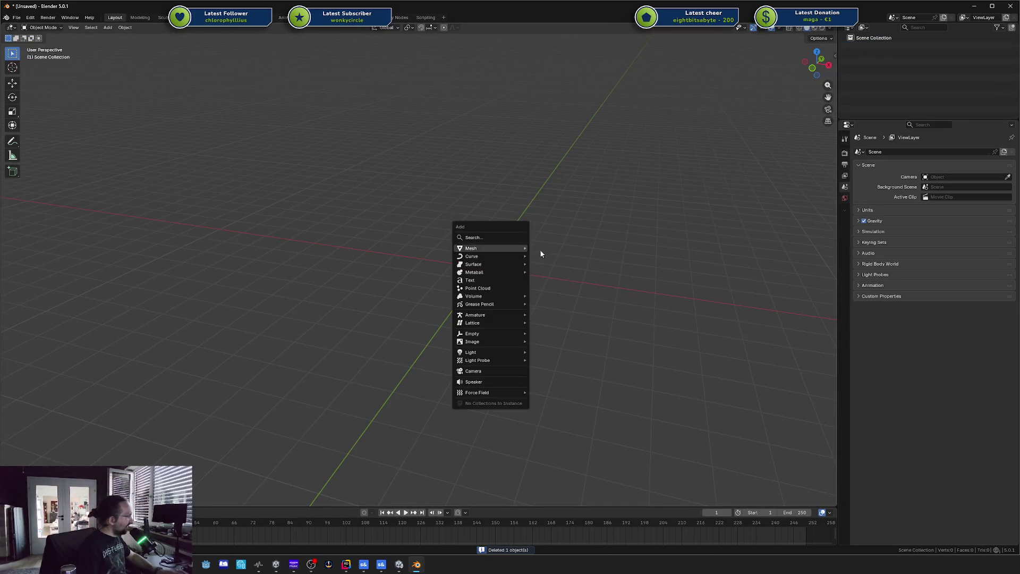
mouse_move(511, 254)
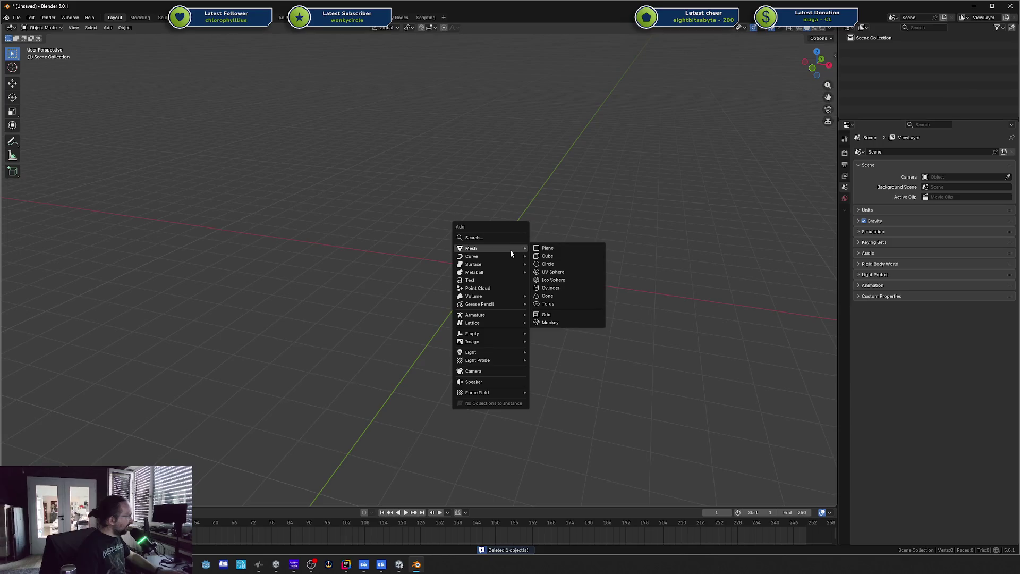
left_click(554, 256)
key("shift+d")
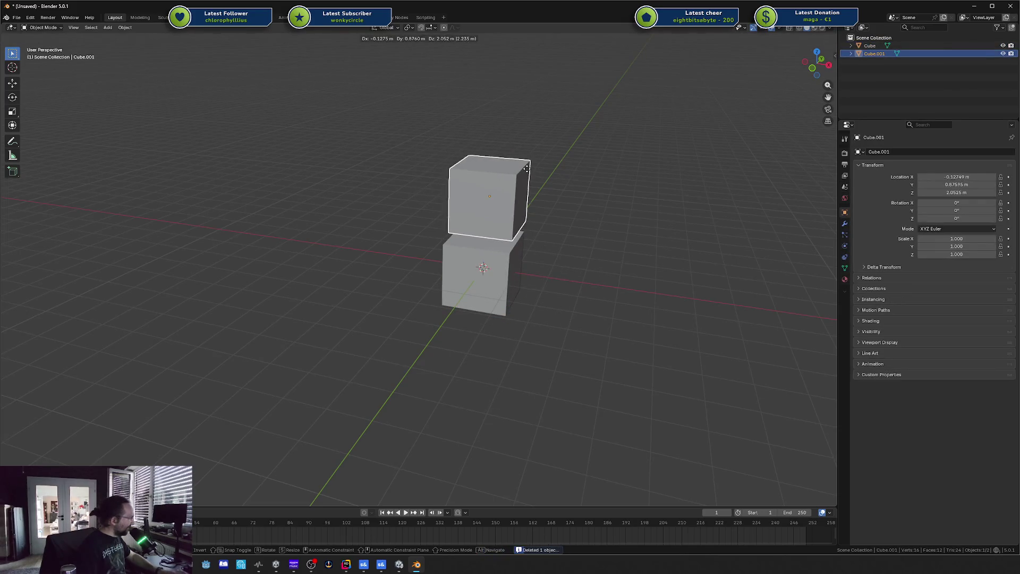
key("z")
left_click(527, 178)
left_click(536, 213)
left_click(515, 205)
key("x")
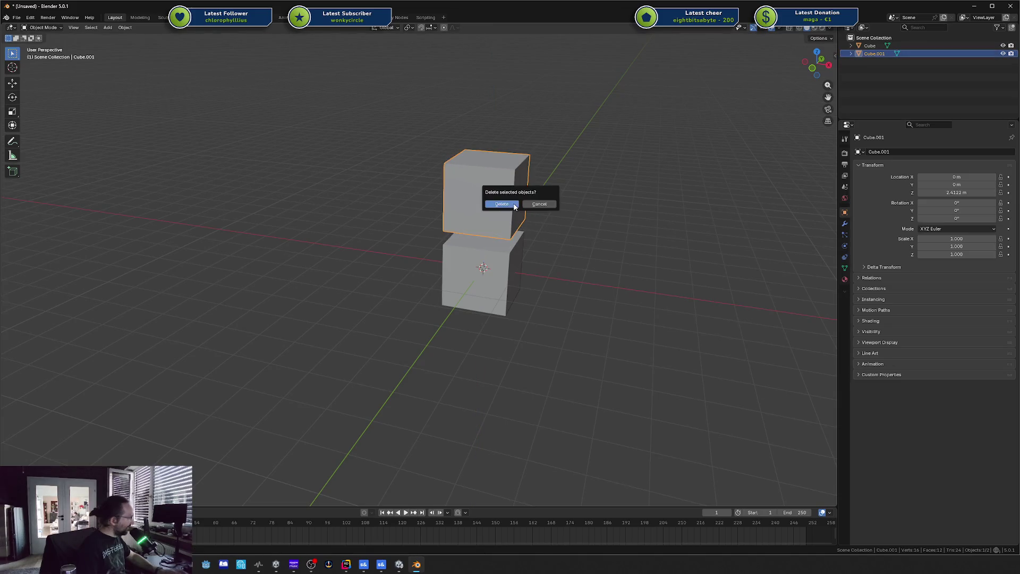
left_click(502, 202)
key("x")
left_click(501, 271)
- Add a Suzanne monkey head mesh at the origin
key("shift+a")
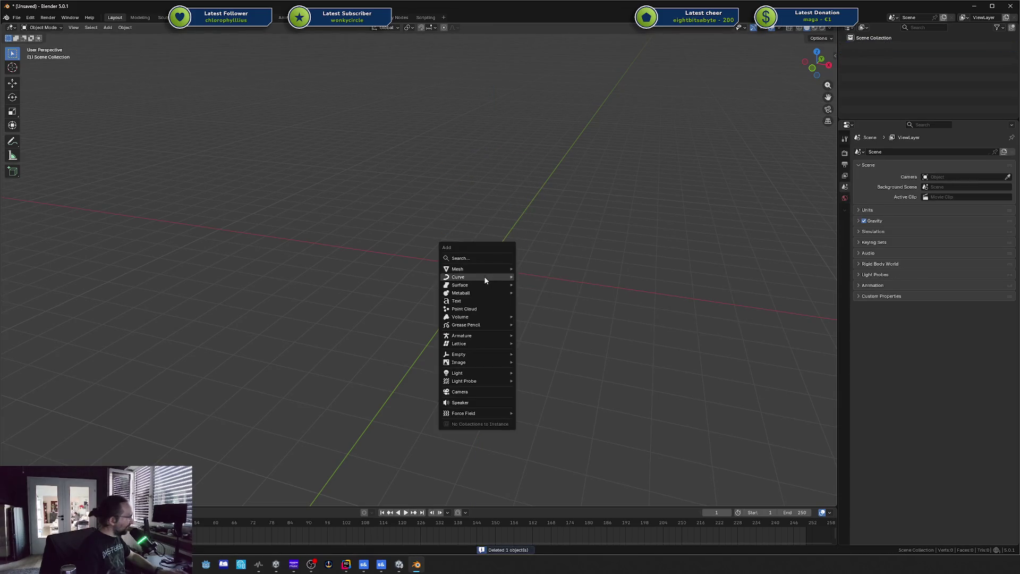
mouse_move(477, 268)
left_click(549, 340)
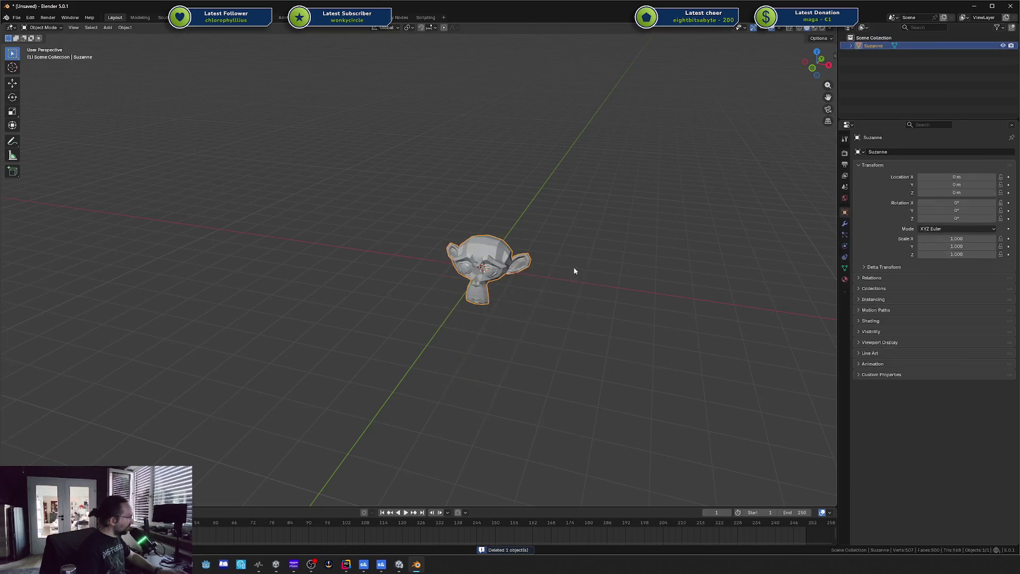
left_click(16, 18)
- Start an FBX export targeting Projects > S&Box > project > Assets > raw
mouse_move(79, 139)
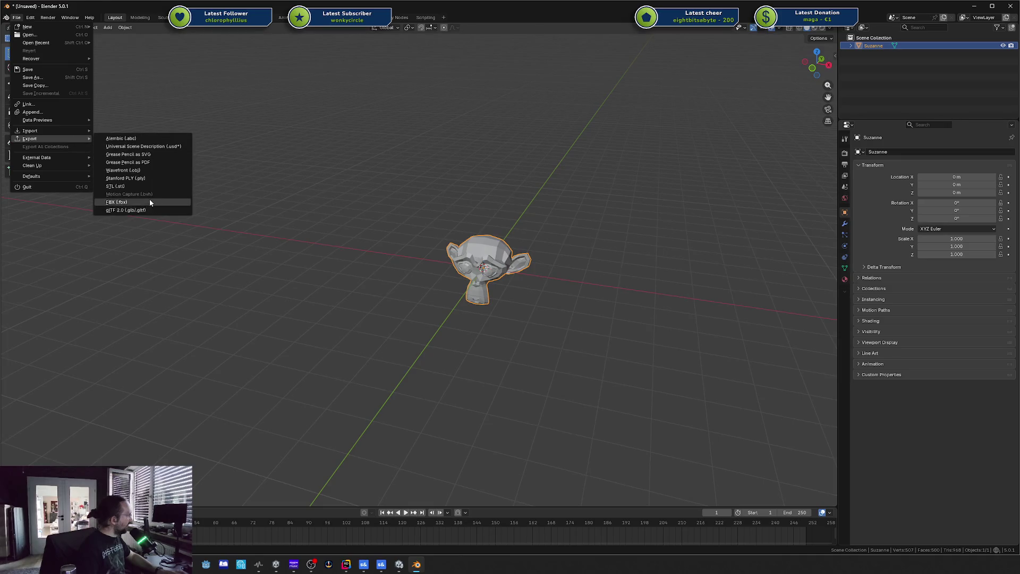
left_click(150, 203)
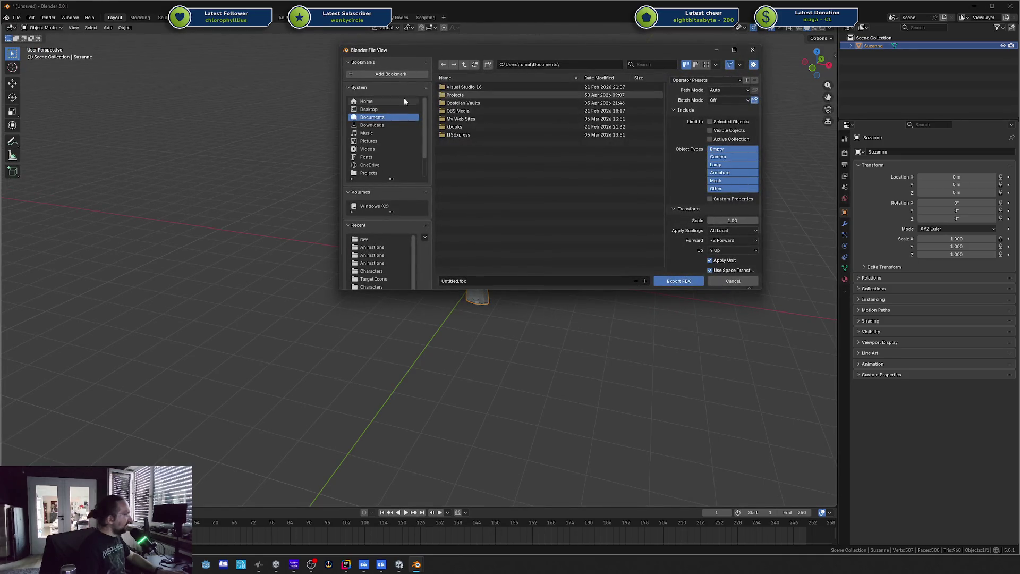
left_click(458, 95)
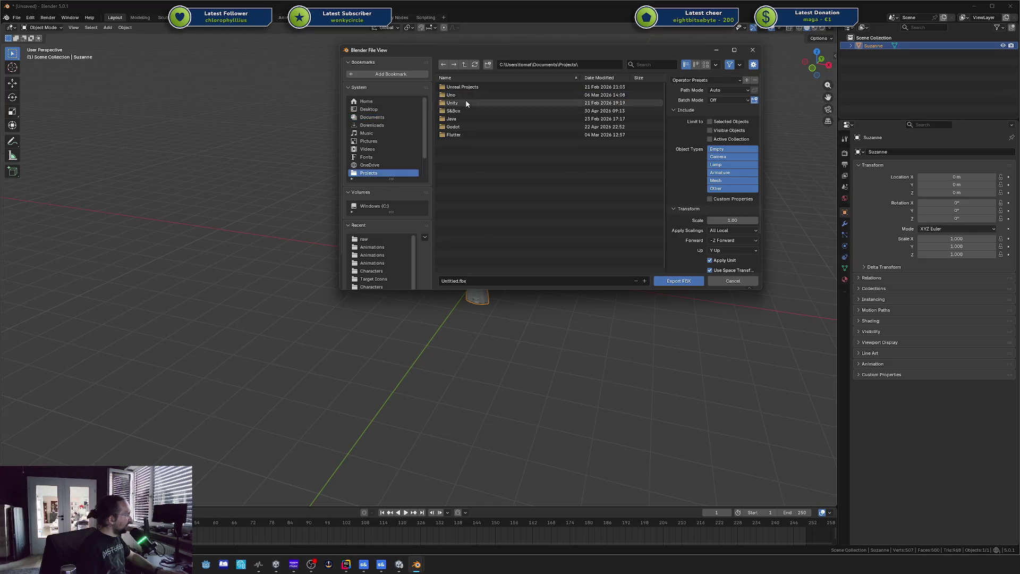
left_click(461, 111)
left_click(457, 88)
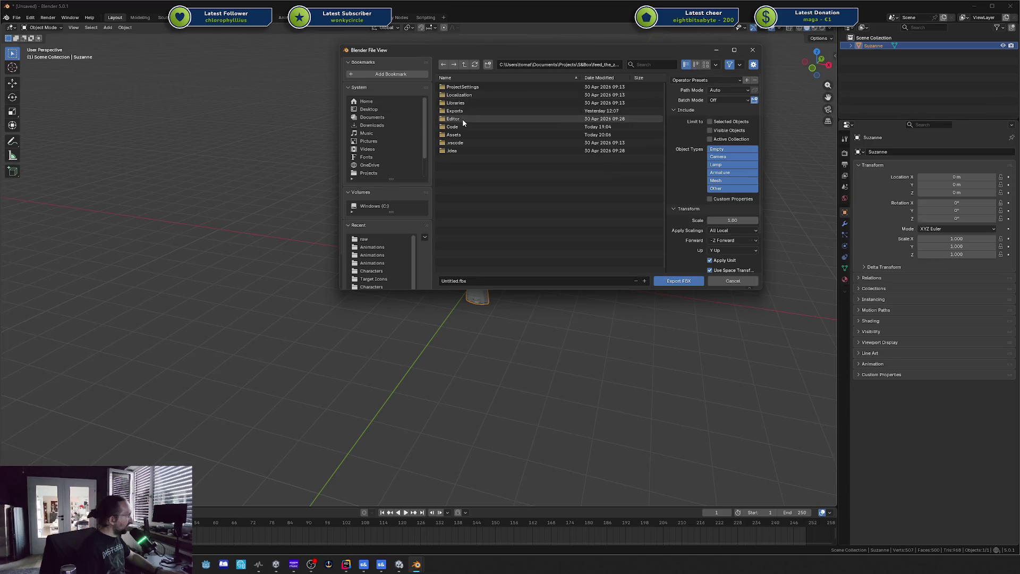
left_click(459, 134)
left_click(460, 93)
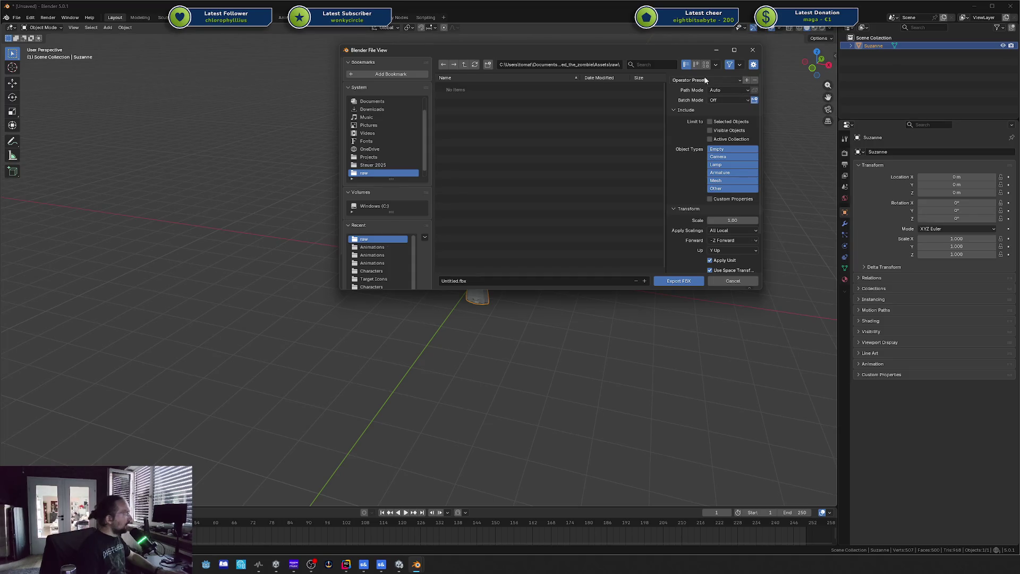
- Export Untitled.fbx with FBX Units Scale, X Forward and Z Up
left_click(728, 233)
left_click(726, 232)
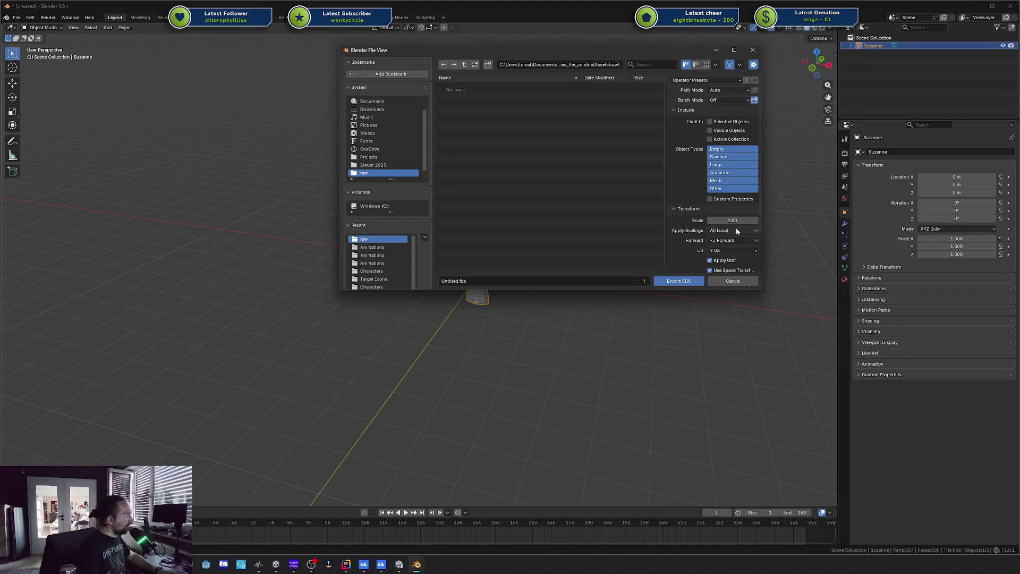
left_click(736, 231)
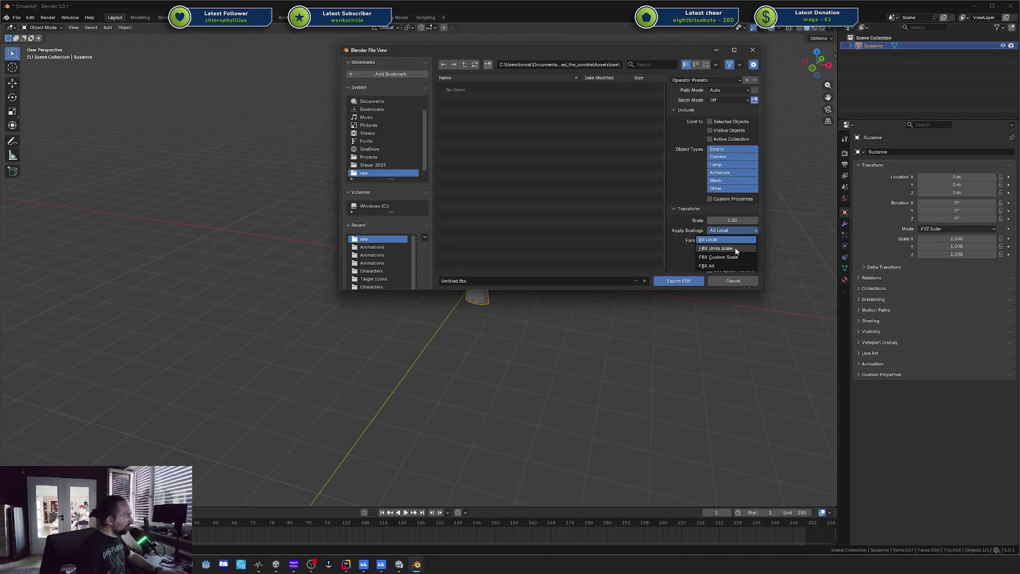
left_click(735, 248)
left_click(730, 231)
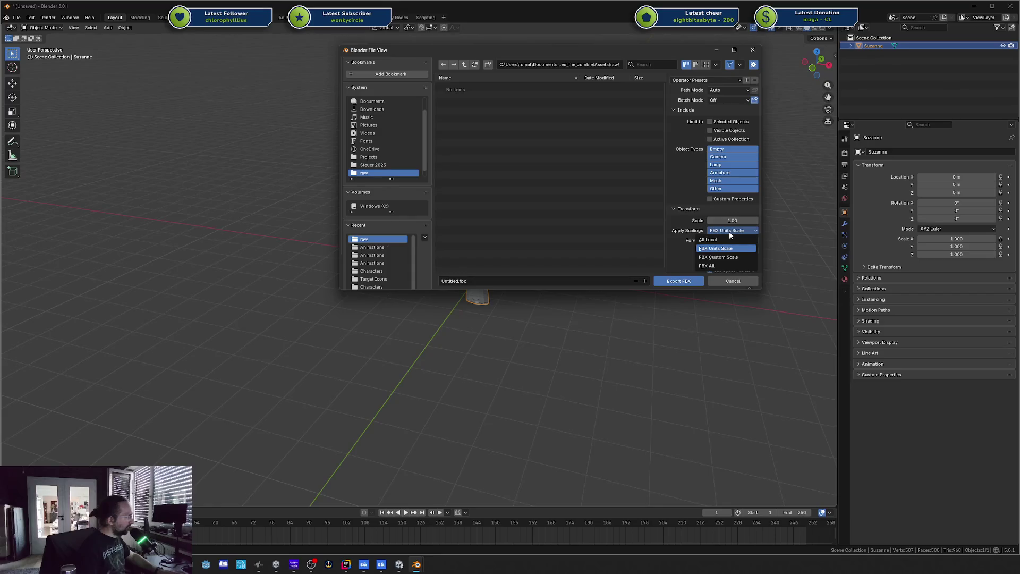
left_click(722, 247)
left_click(722, 244)
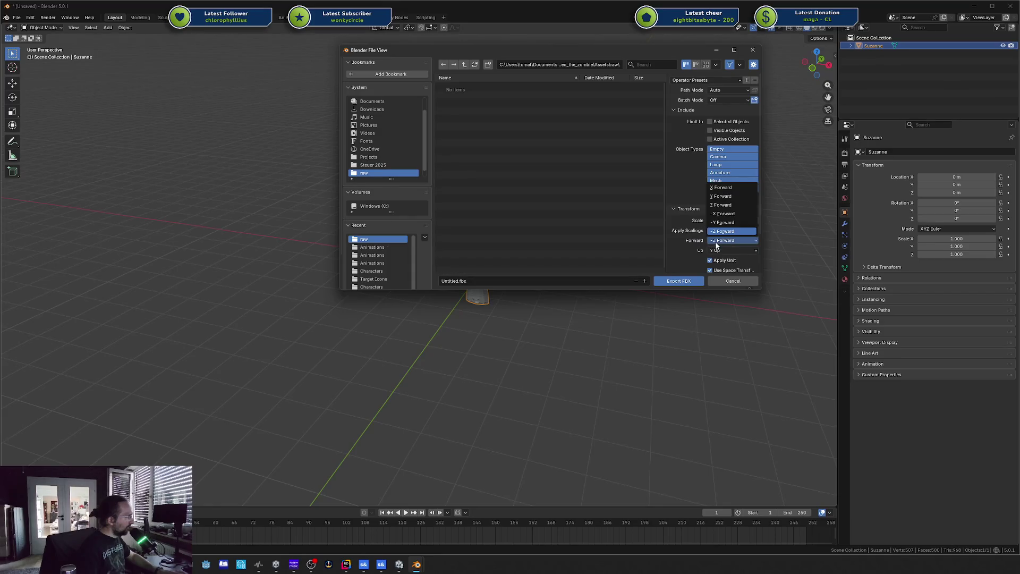
left_click(736, 187)
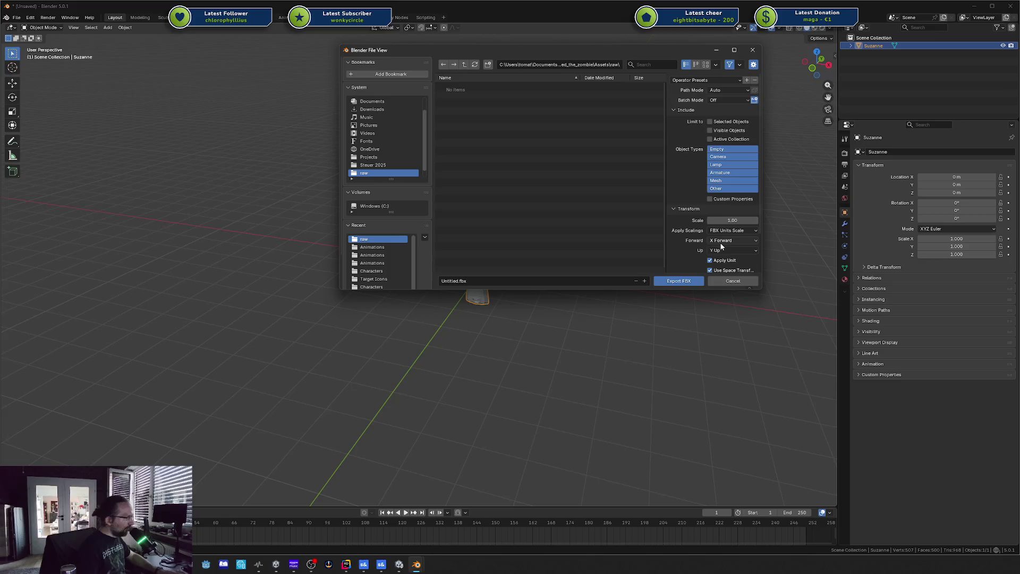
left_click(724, 250)
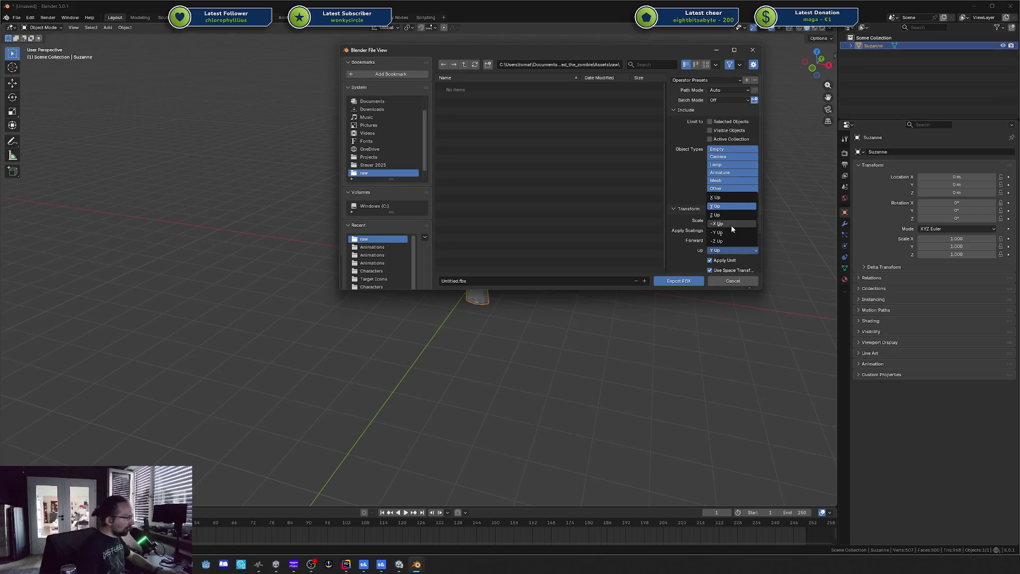
left_click(732, 216)
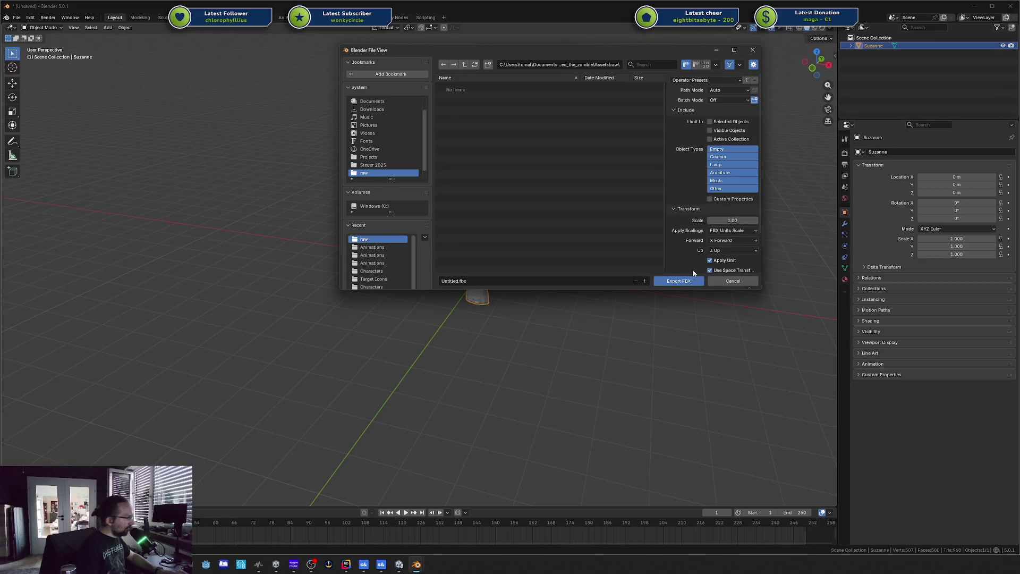
left_click(680, 282)
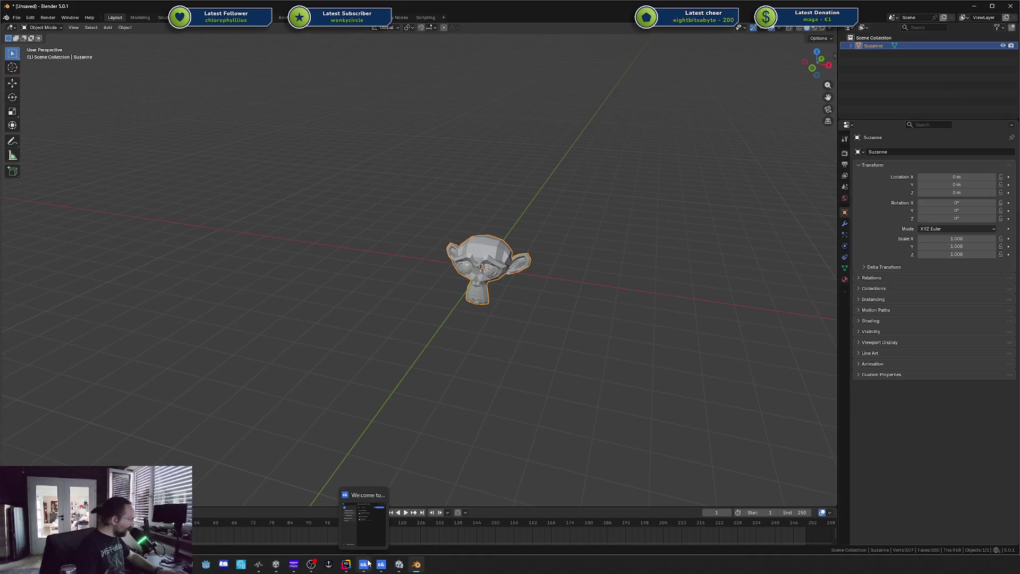
- Create and save untitled.vmdl from the Untitled FBX asset's context menu
left_click(381, 544)
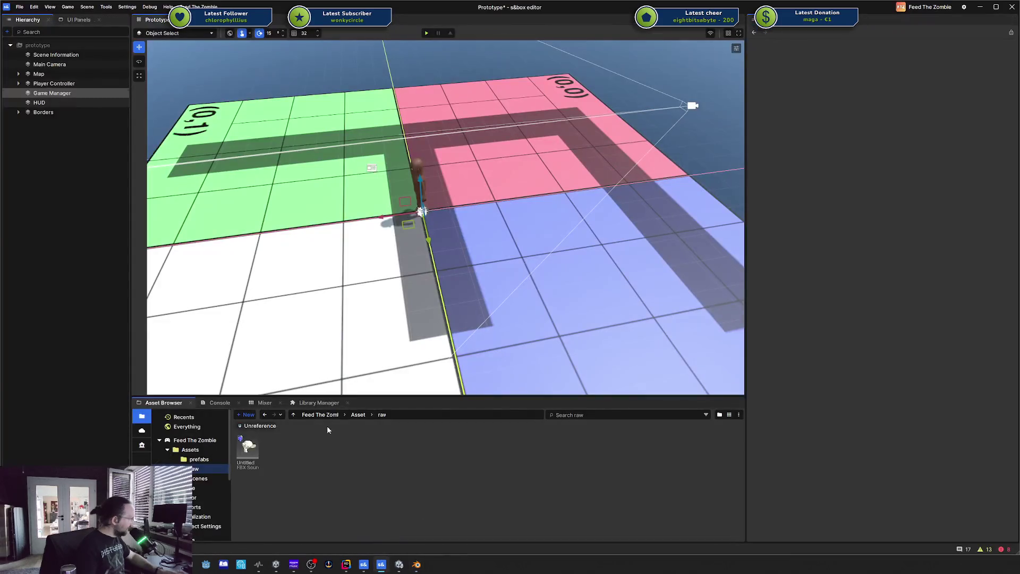
left_click(260, 454)
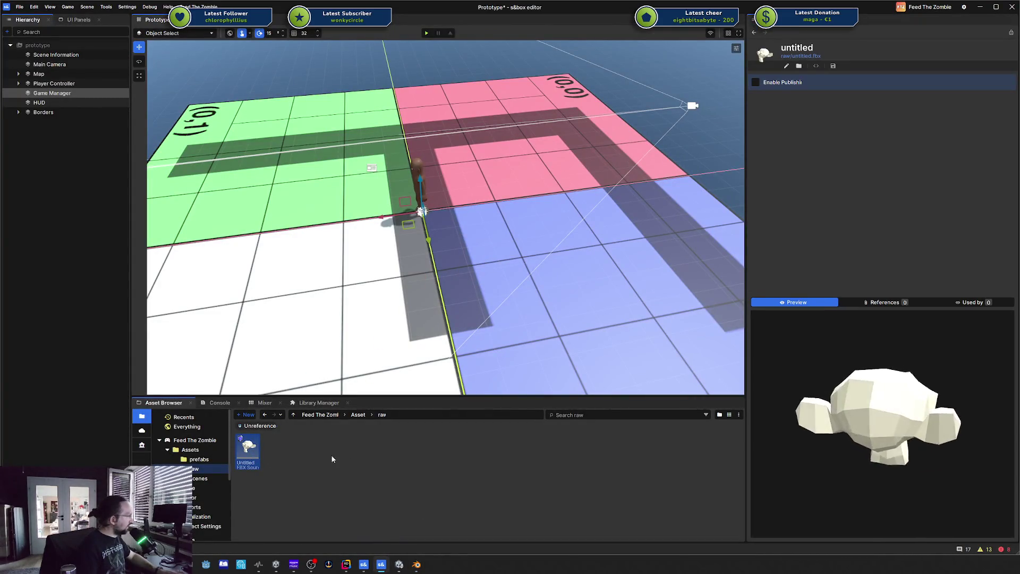
right_click(247, 452)
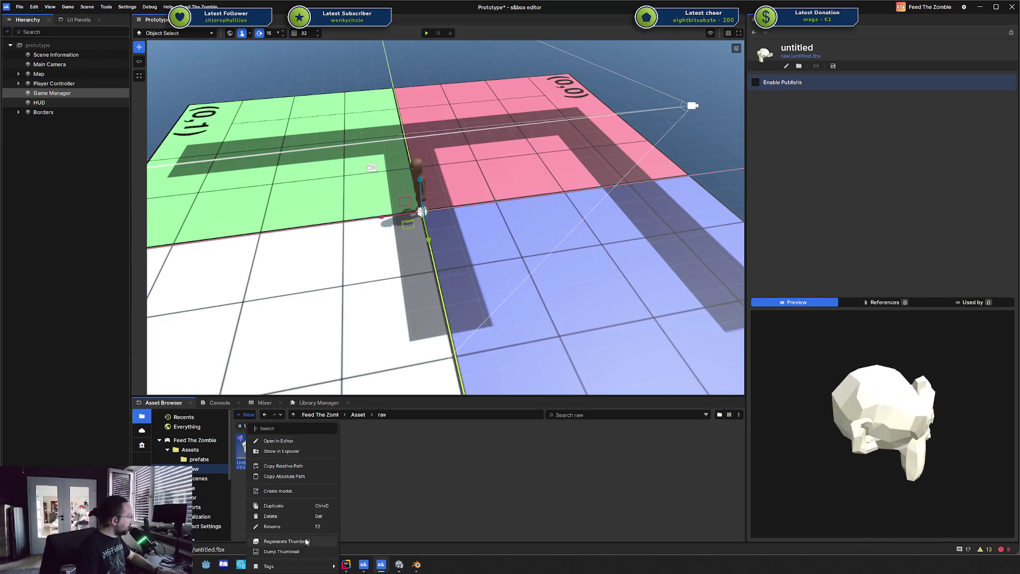
left_click(299, 493)
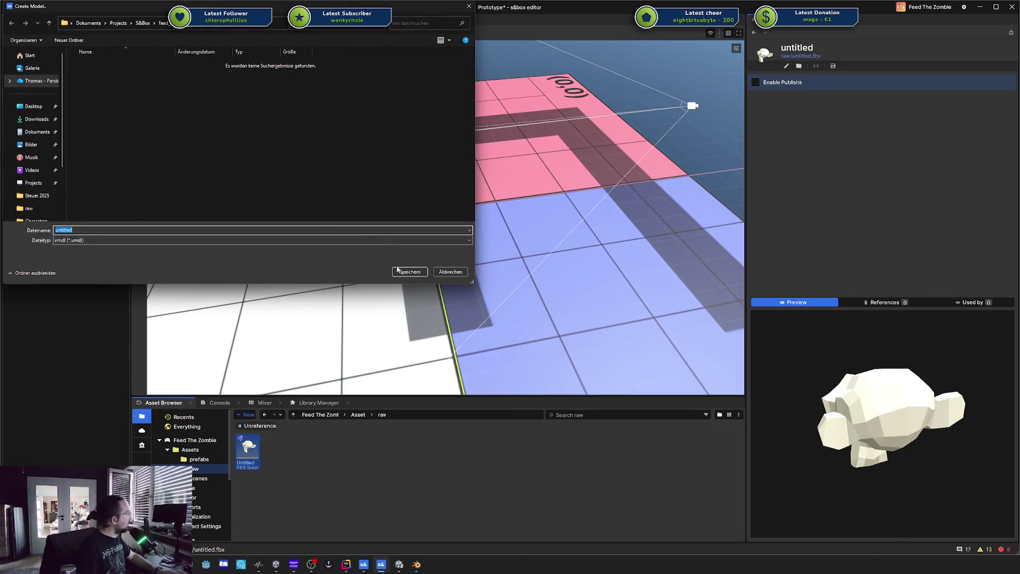
left_click(410, 271)
left_click(277, 450)
- Open untitled.vmdl in ModelDoc, orbit around Suzanne, check DefaultMaterialGroup, then close ModelDoc
double_click(277, 450)
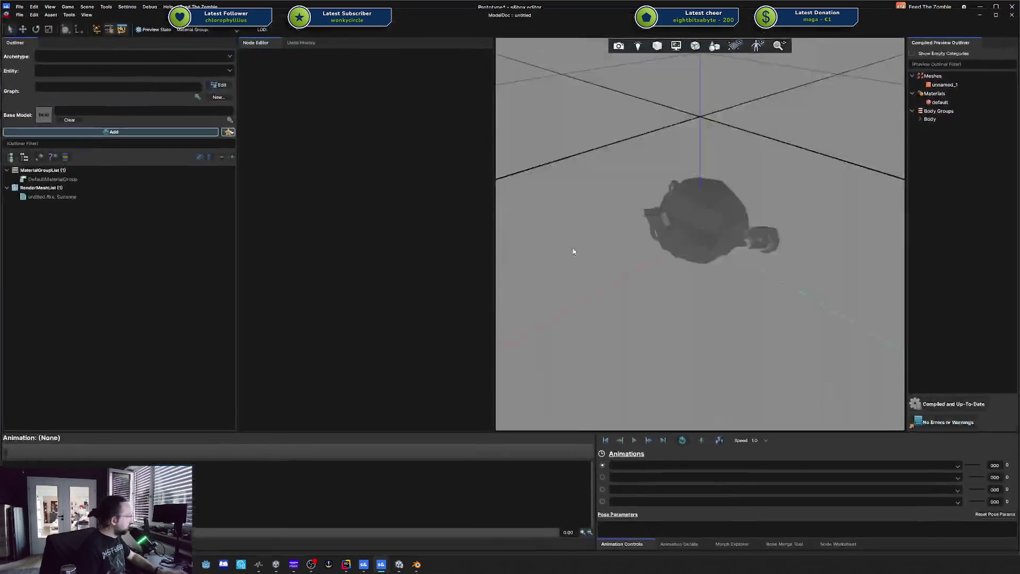
mouse_move(708, 231)
left_mouse_down()
mouse_move(704, 285)
mouse_move(684, 231)
left_mouse_up()
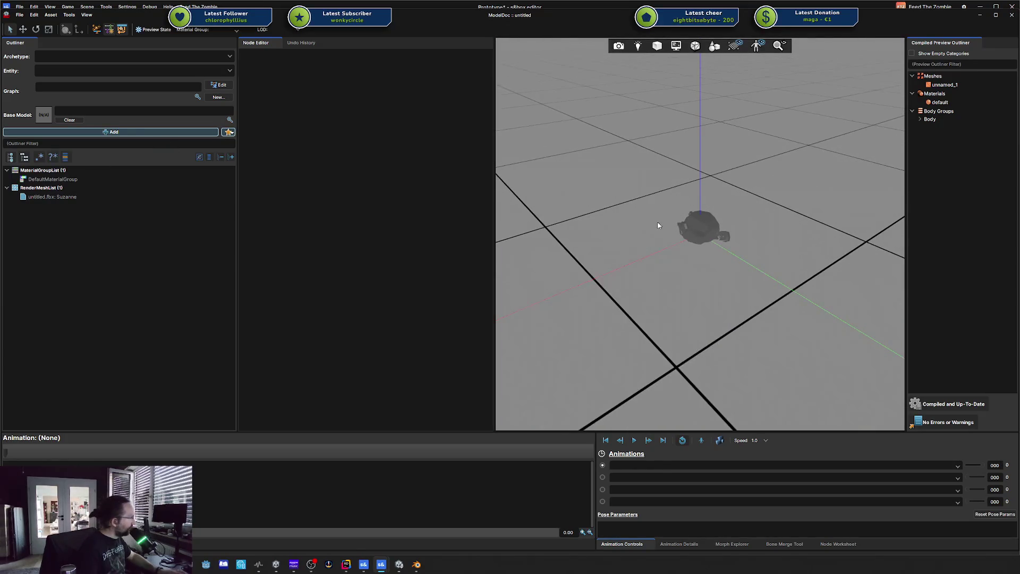
scroll(758, 279, "up", 5)
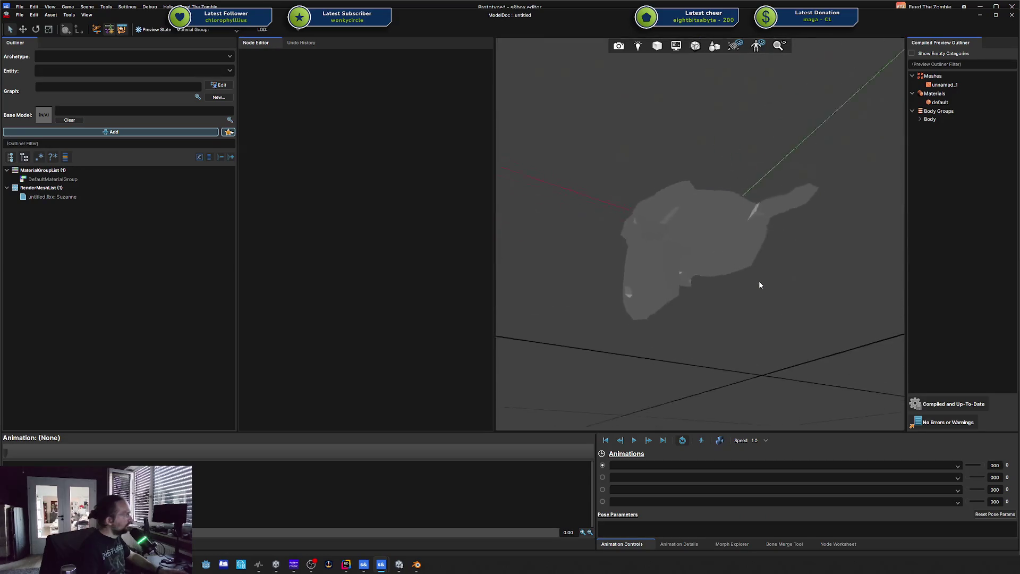
left_click_drag(759, 285, 758, 271)
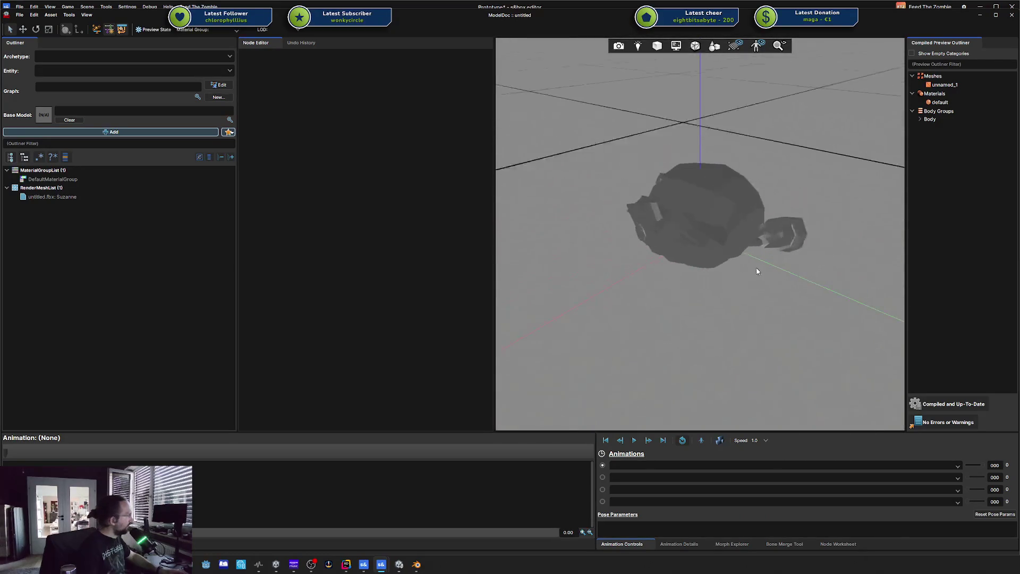
left_click(90, 179)
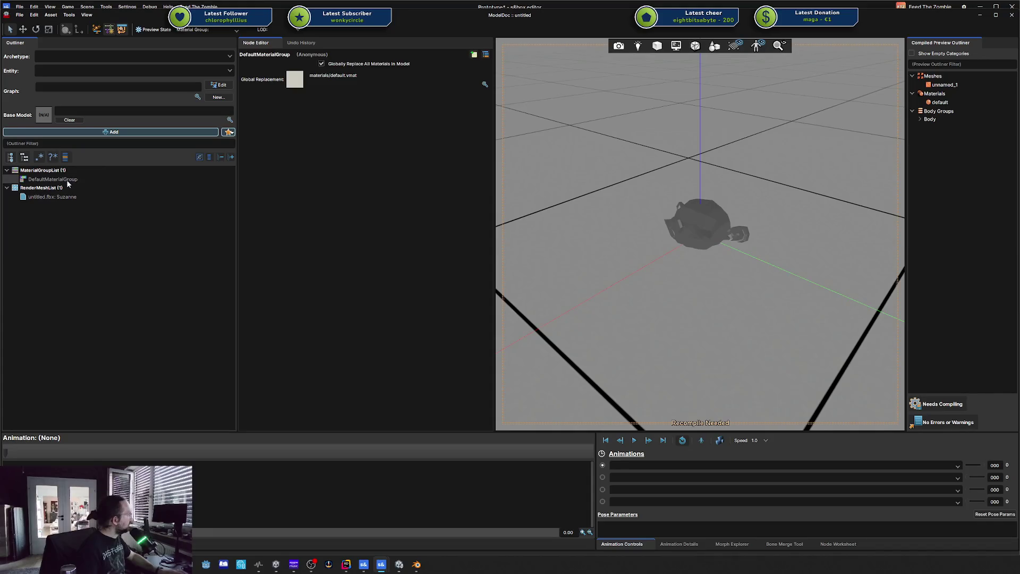
left_click(1010, 17)
left_click(476, 304)
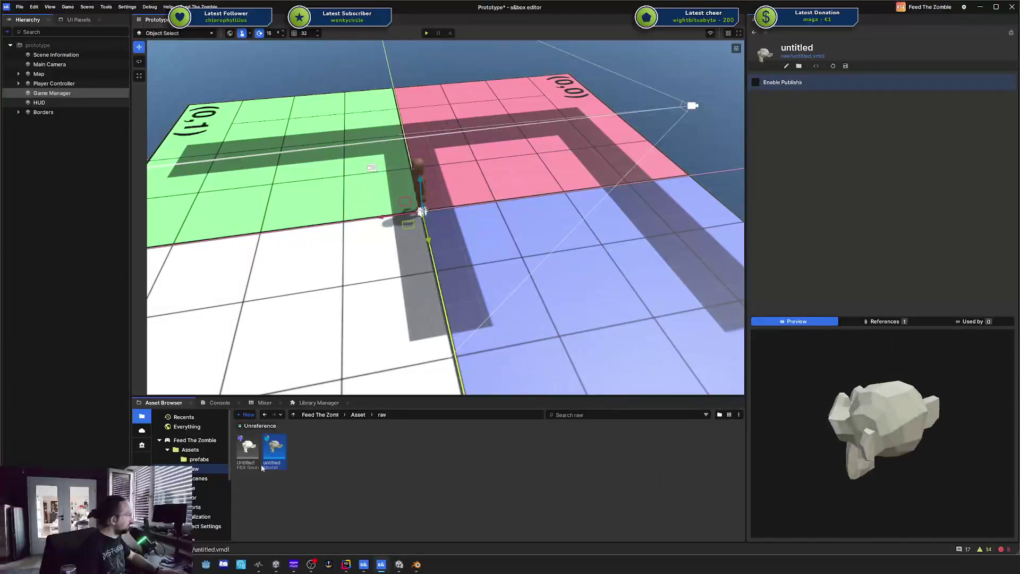
- Drop the untitled model into the Prototype scene, frame it with F, and orbit to a level view
left_click_drag(475, 260, 496, 264)
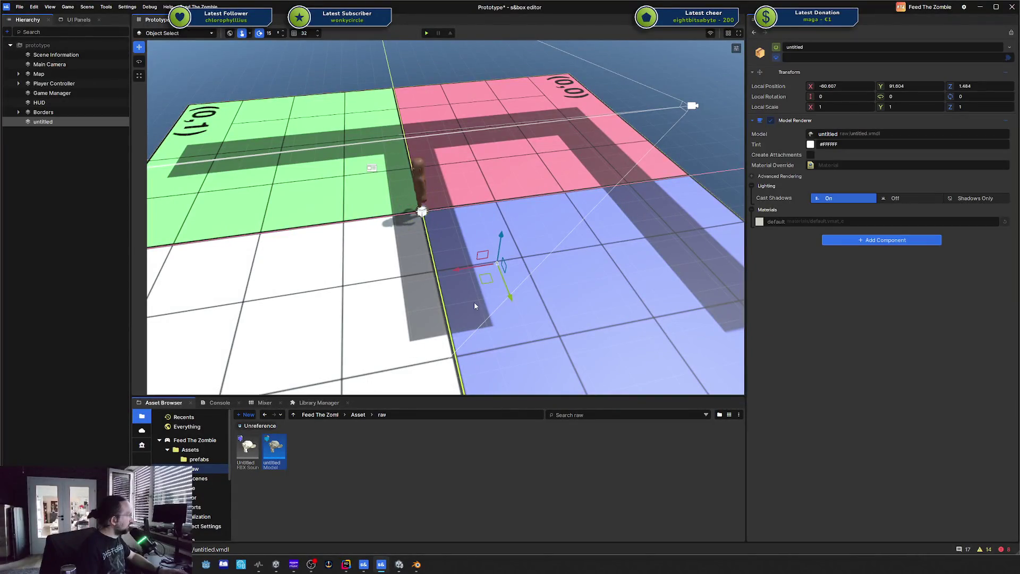
key("f")
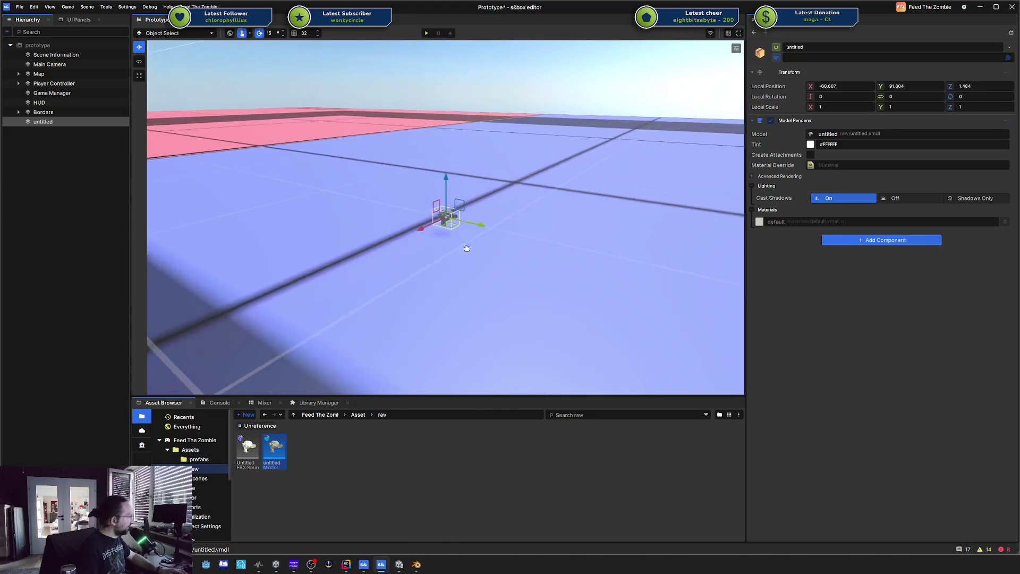
scroll(467, 247, "down", 3)
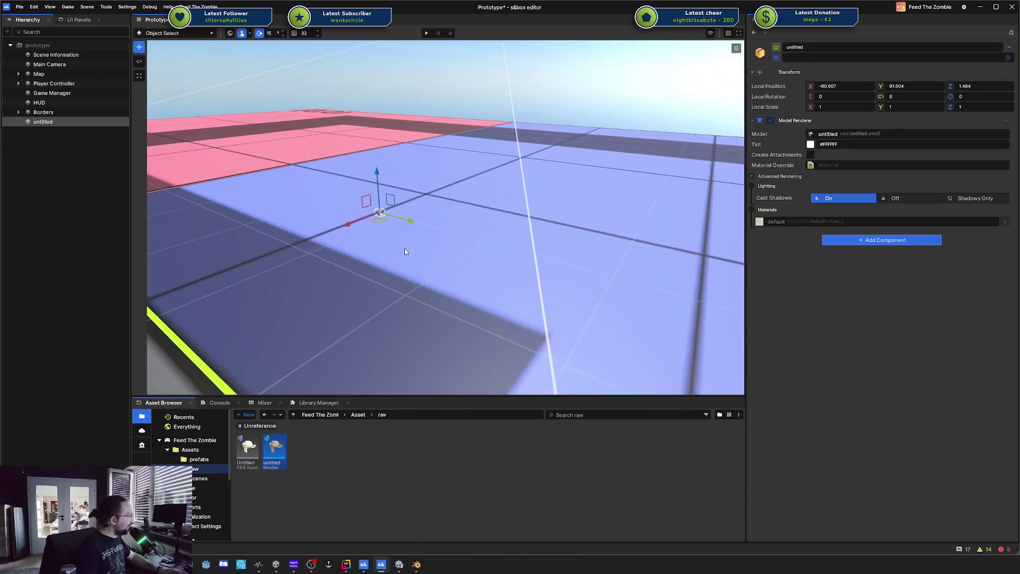
mouse_move(396, 266)
left_mouse_down()
mouse_move(563, 237)
mouse_move(534, 227)
left_mouse_up()
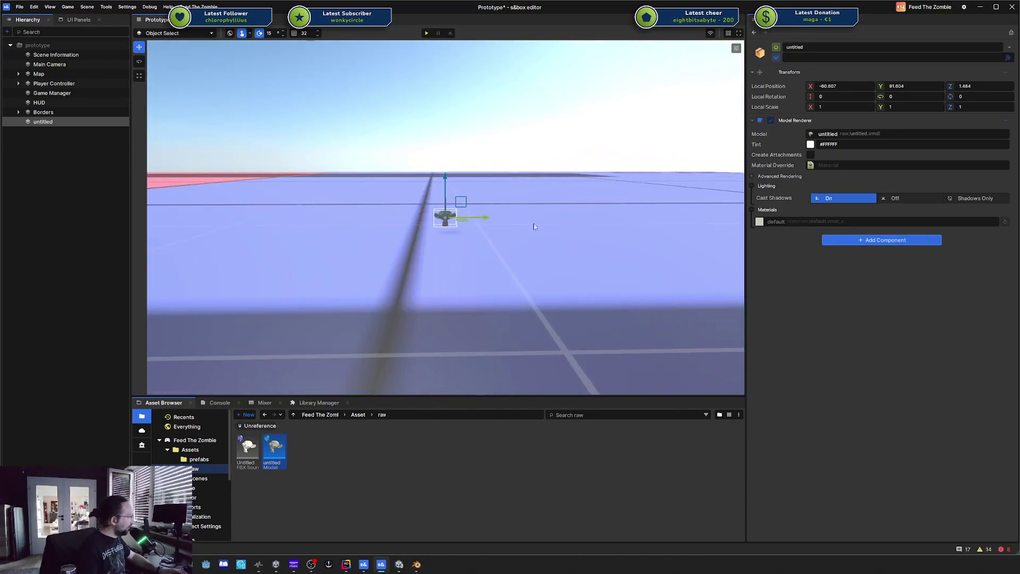
double_click(281, 446)
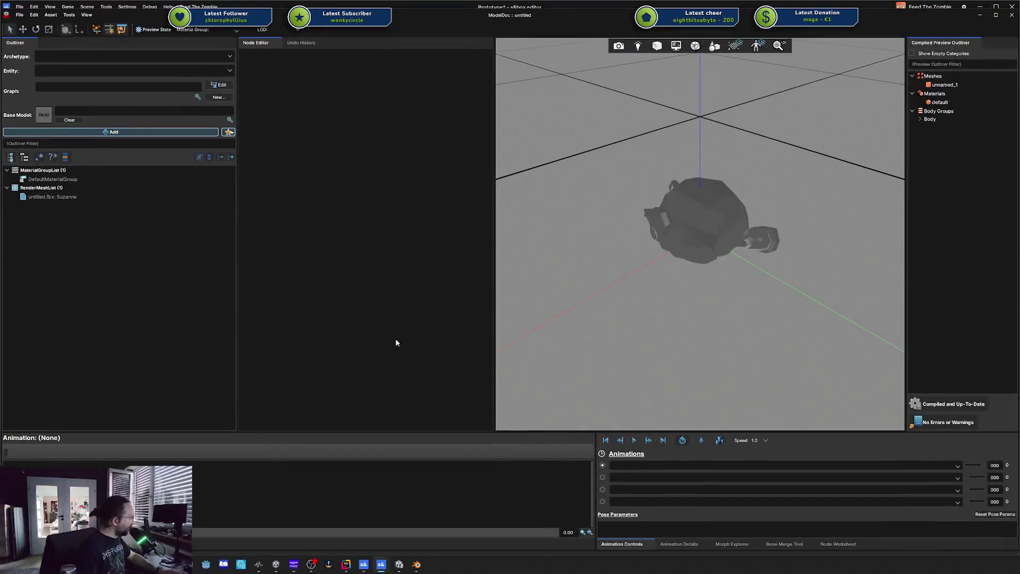
- Set the Suzanne mesh's import scale to Meters (39.37), recompile, and close ModelDoc
left_click(66, 180)
left_click(56, 196)
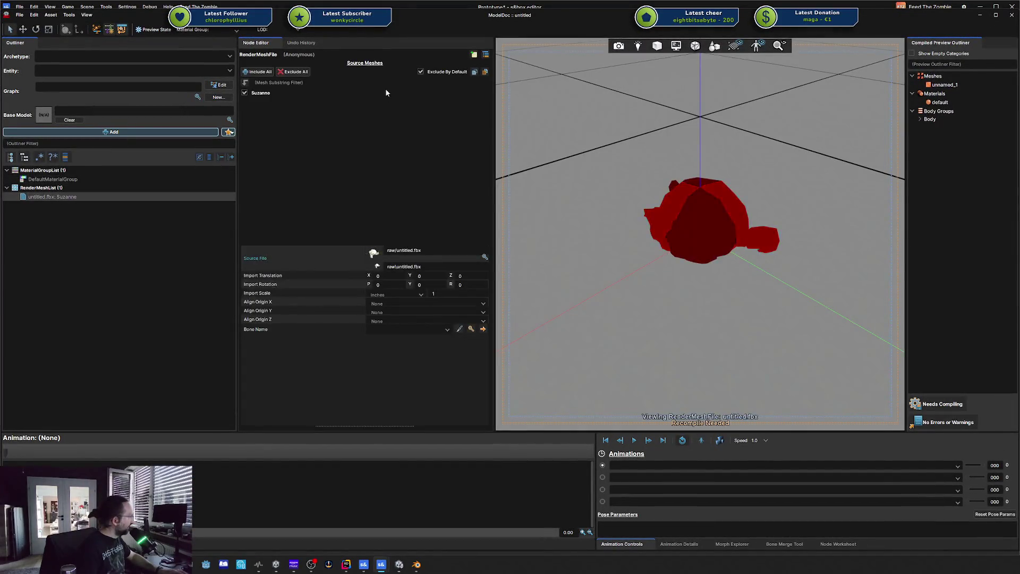
left_click(413, 292)
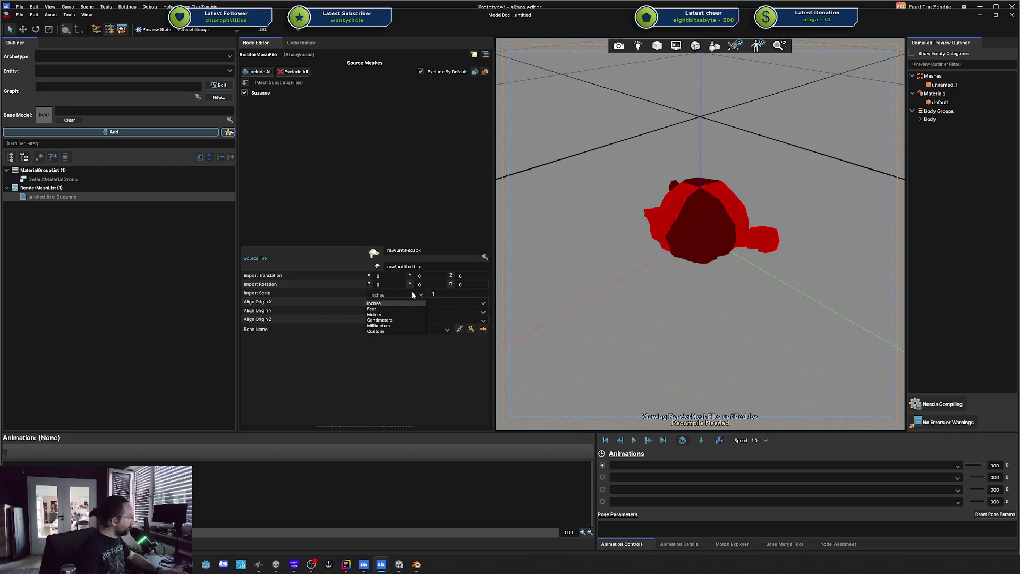
left_click(408, 311)
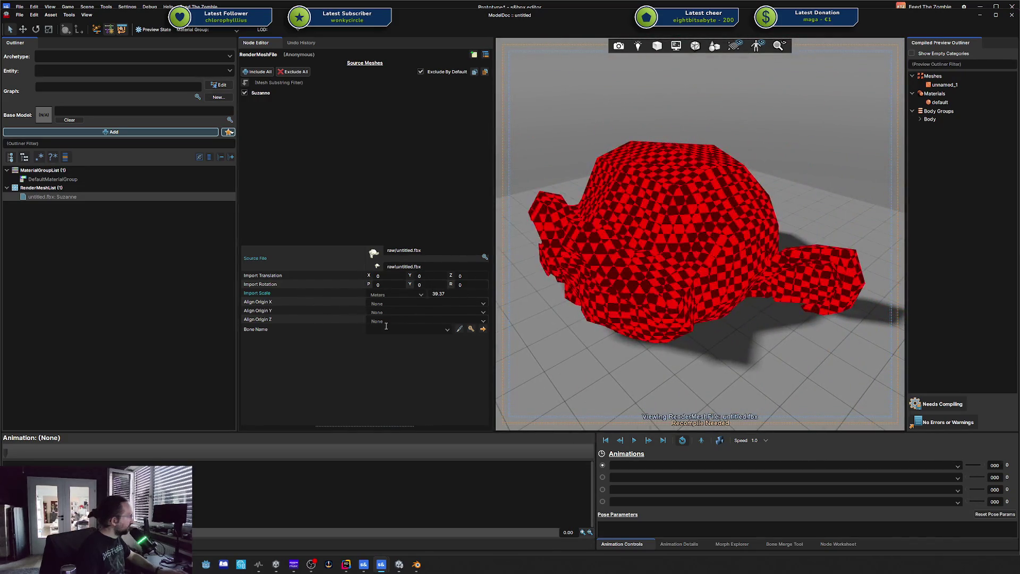
left_click(945, 414)
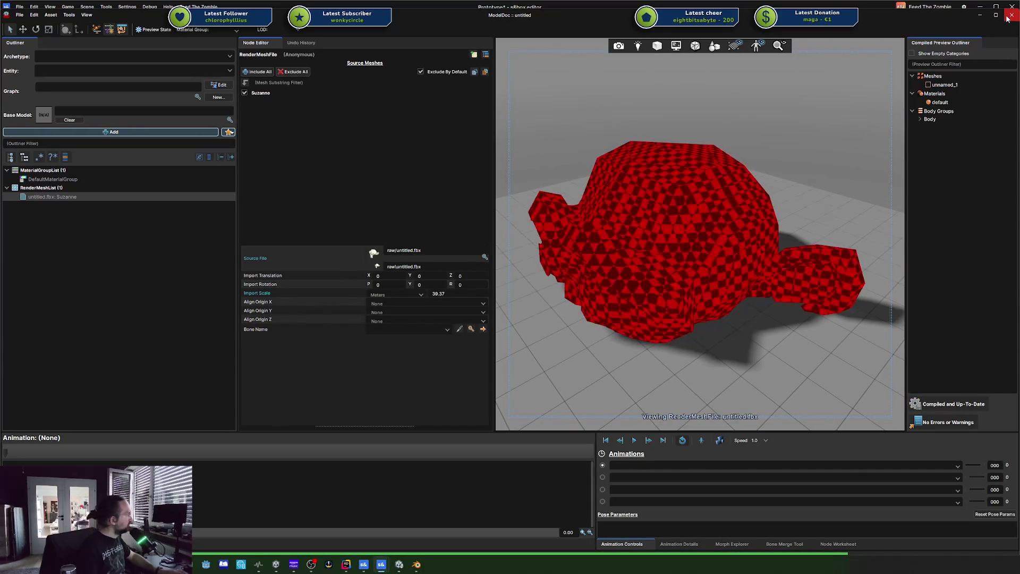
left_click(980, 15)
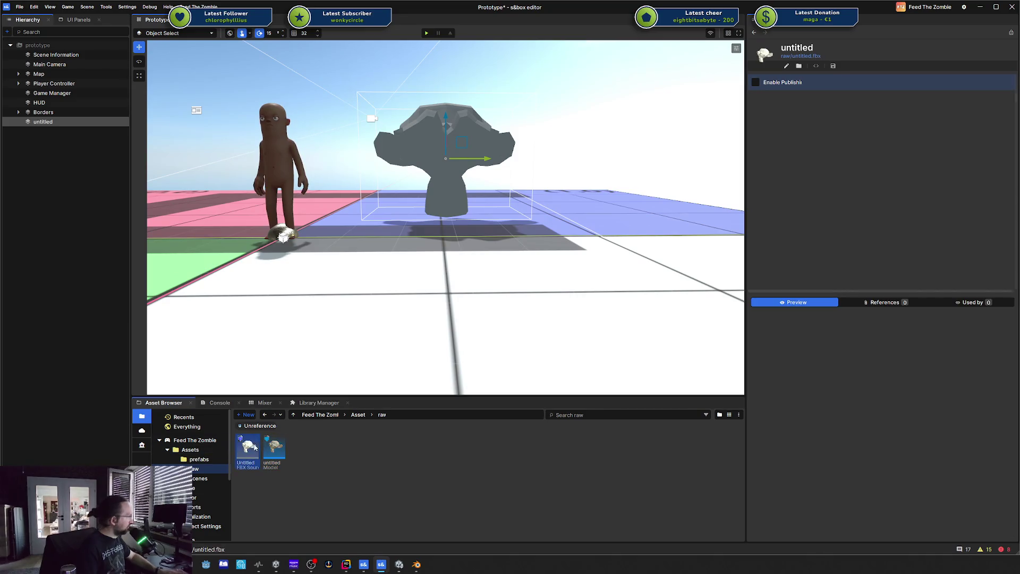
- Delete the untitled.vmdl model asset from the Asset Browser
left_click(474, 201)
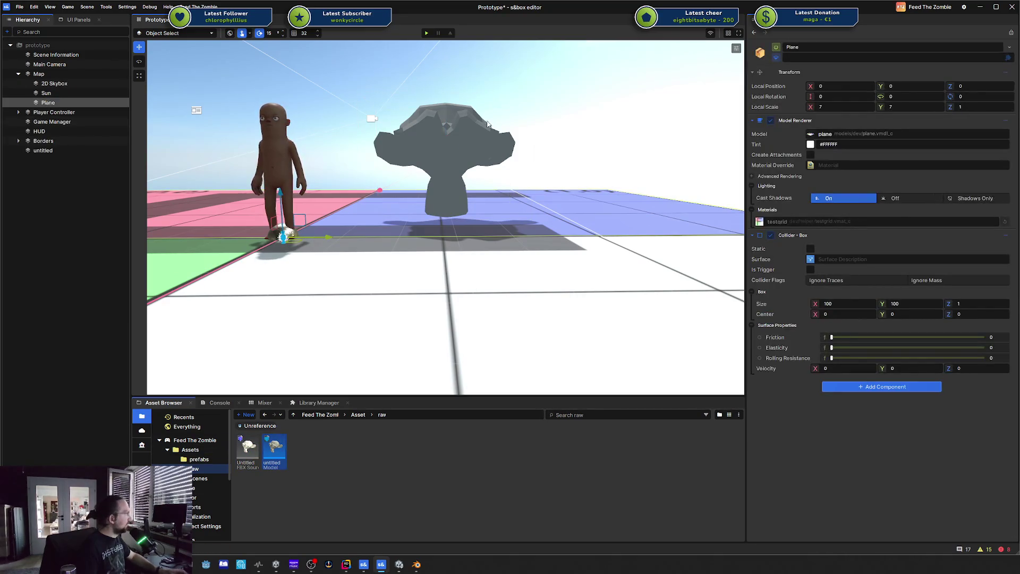
mouse_move(488, 124)
left_mouse_down()
mouse_move(540, 150)
mouse_move(532, 170)
mouse_move(510, 159)
left_mouse_up()
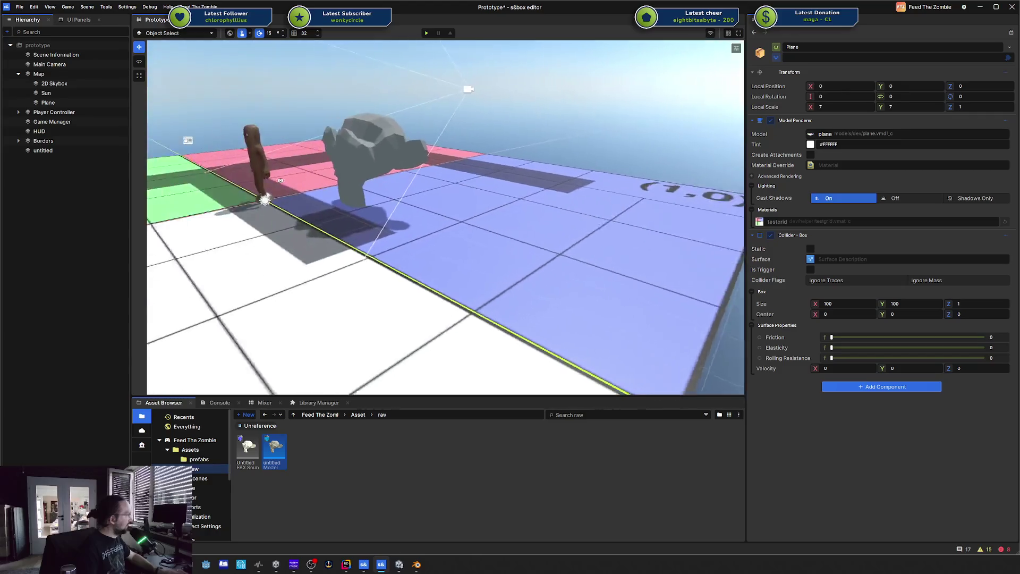
left_click_drag(280, 180, 165, 169)
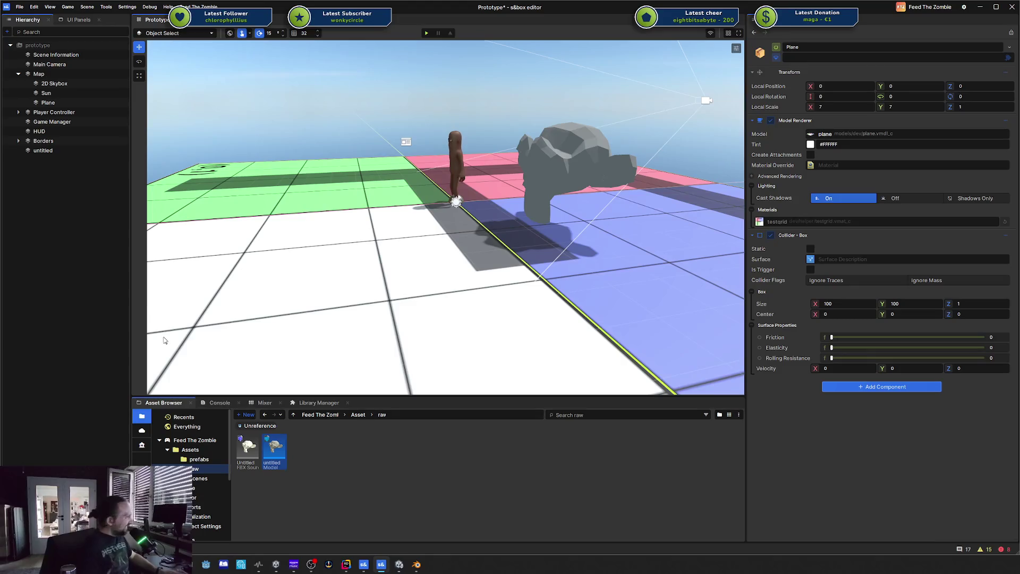
left_click(284, 455)
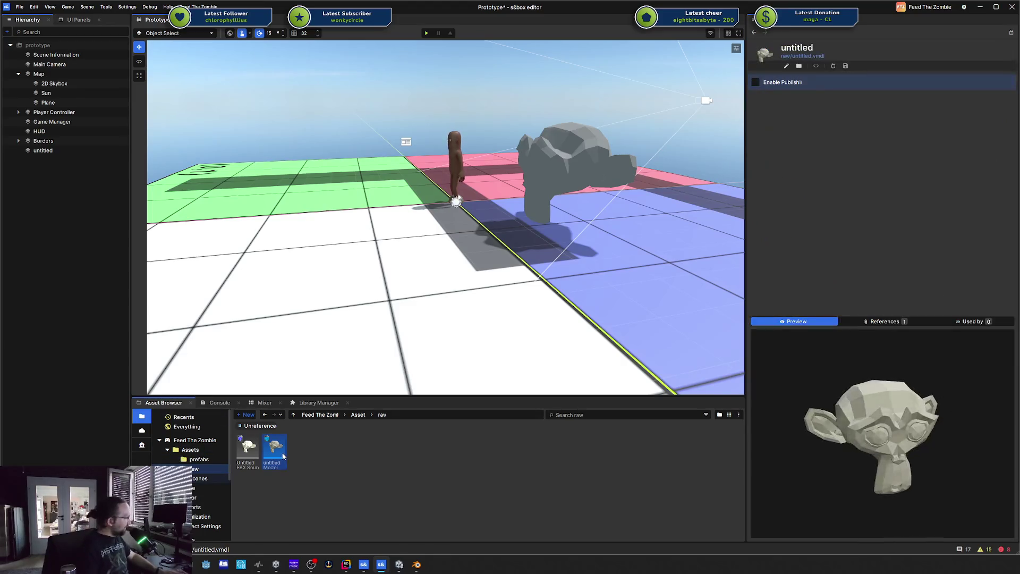
key("Delete")
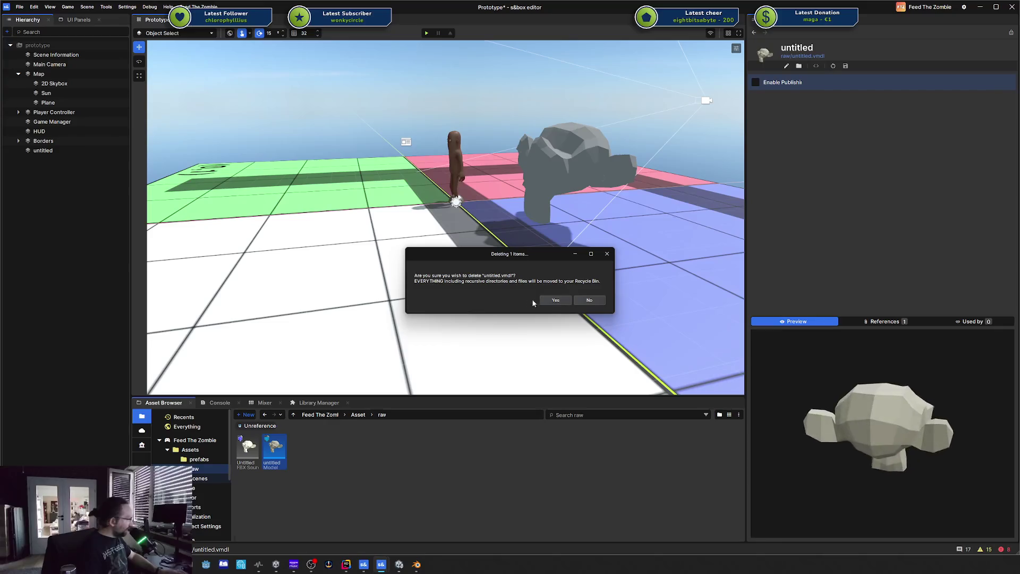
left_click(555, 300)
- Remove the untitled ERROR placeholder object from the scene hierarchy
left_click_drag(556, 299, 610, 190)
double_click(53, 151)
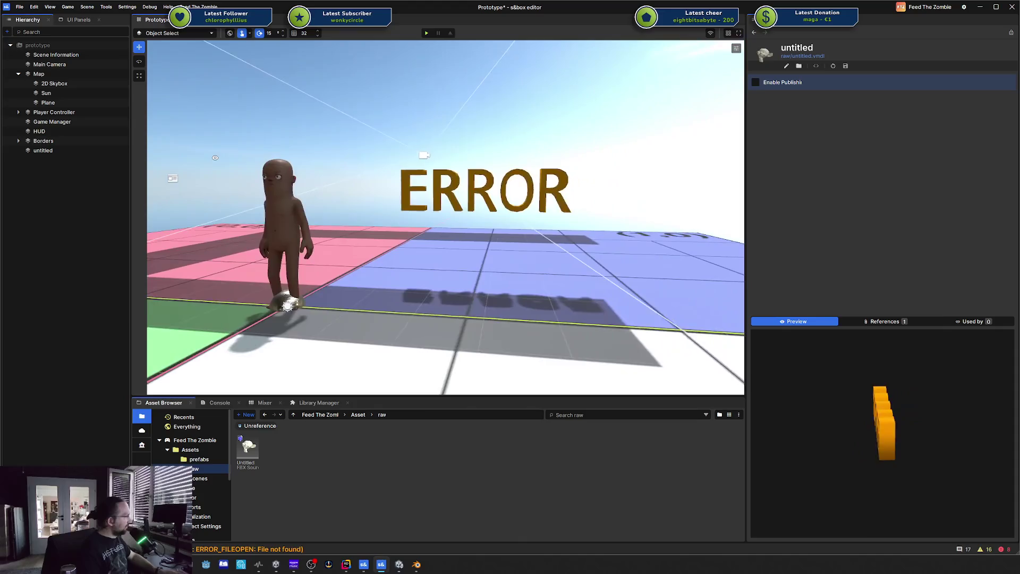
left_click(57, 148)
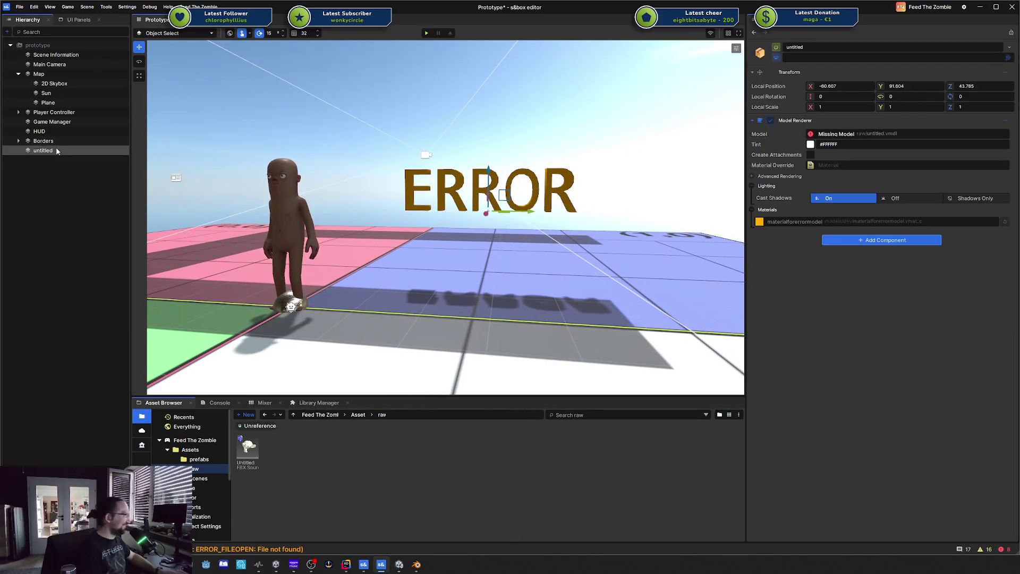
key("Delete")
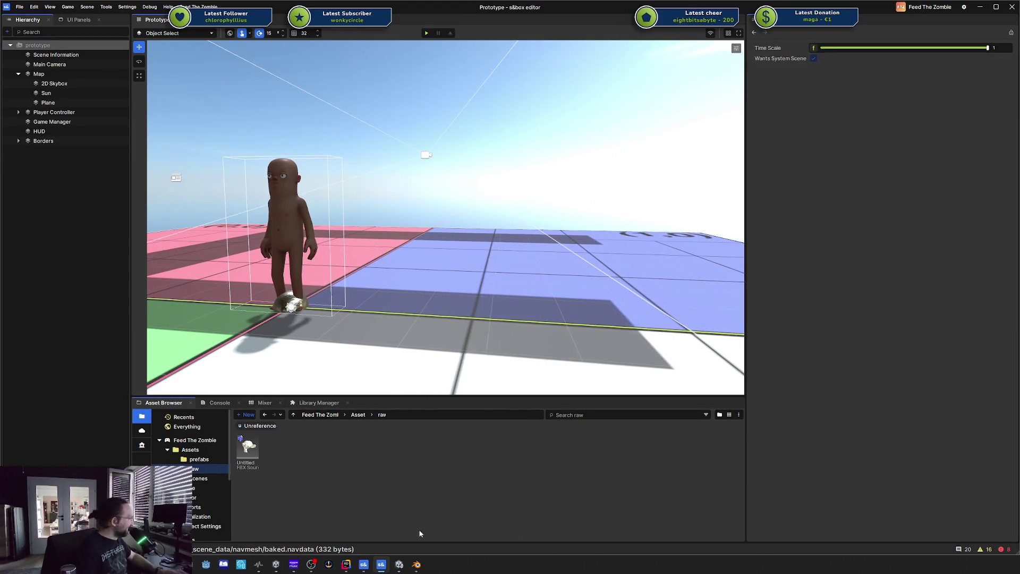
- Open Base Character.blend from recent files without saving, and expand the Base Human collection
mouse_move(348, 566)
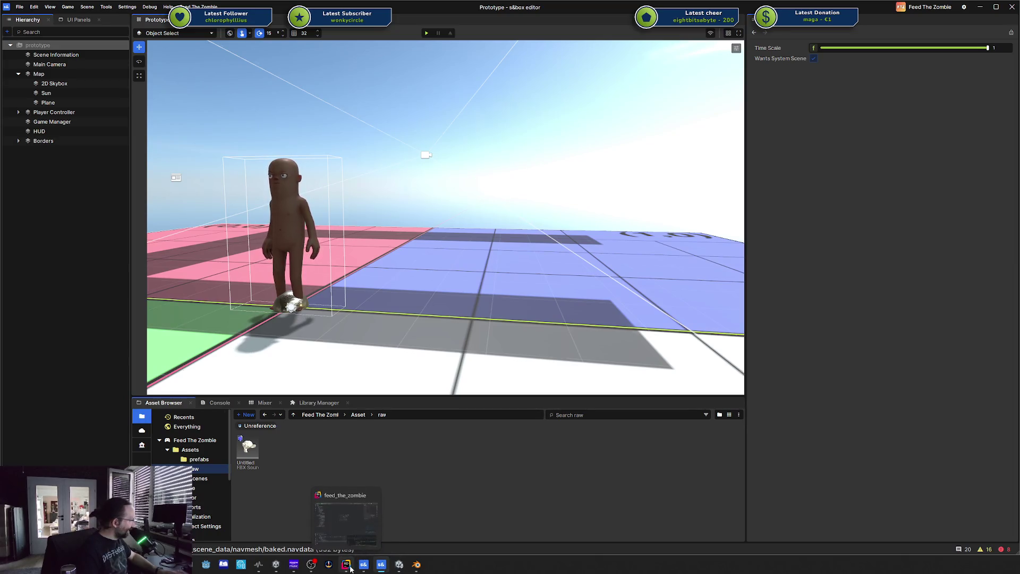
left_click(416, 565)
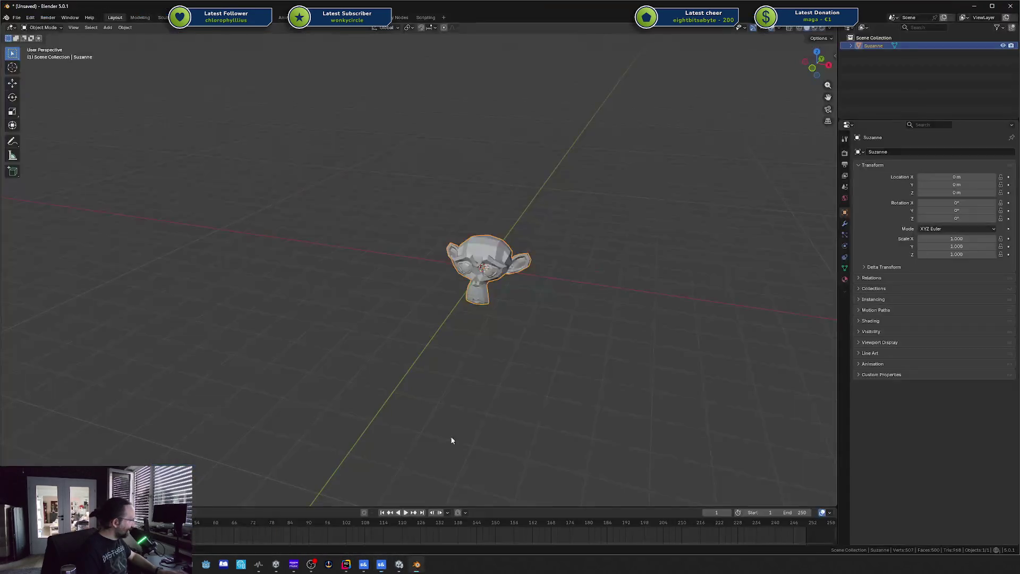
key("ctrl+shift+o")
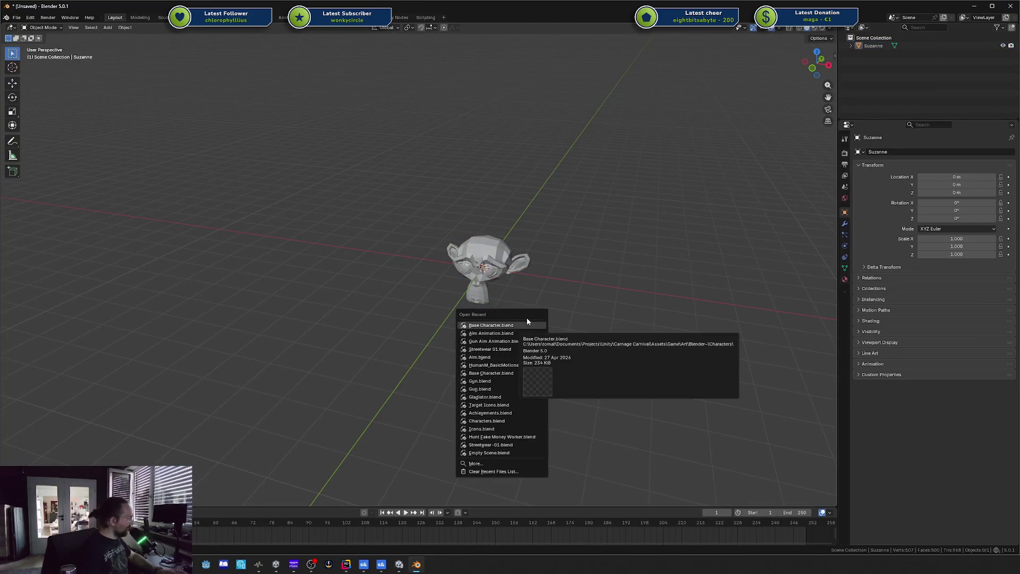
left_click(491, 326)
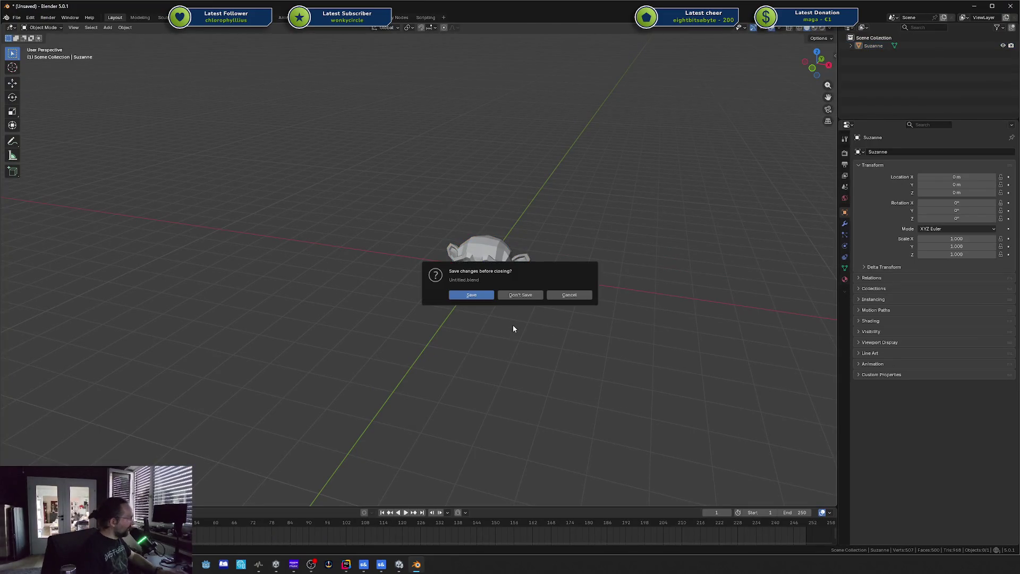
left_click(522, 295)
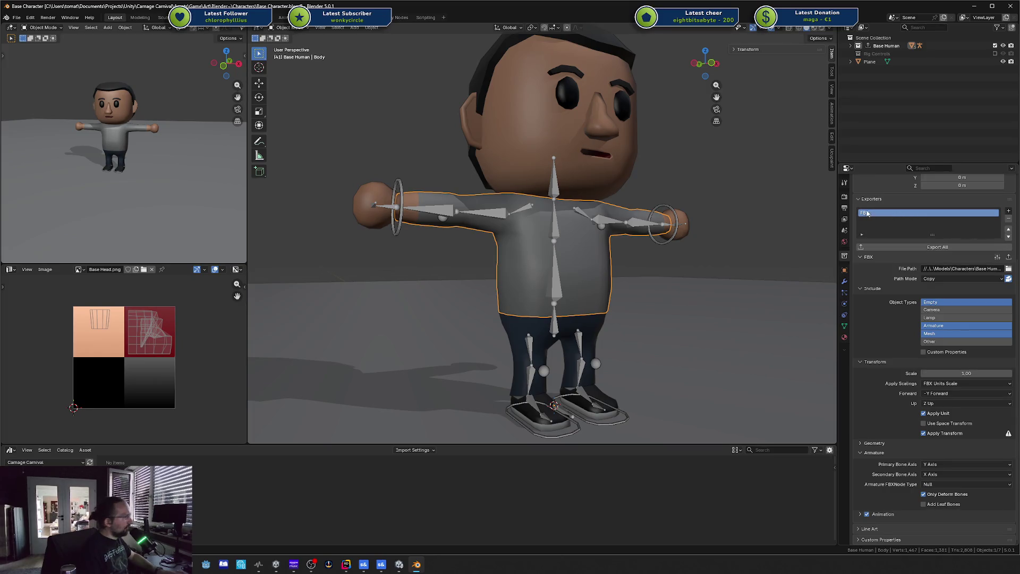
left_click(850, 45)
left_click(879, 47)
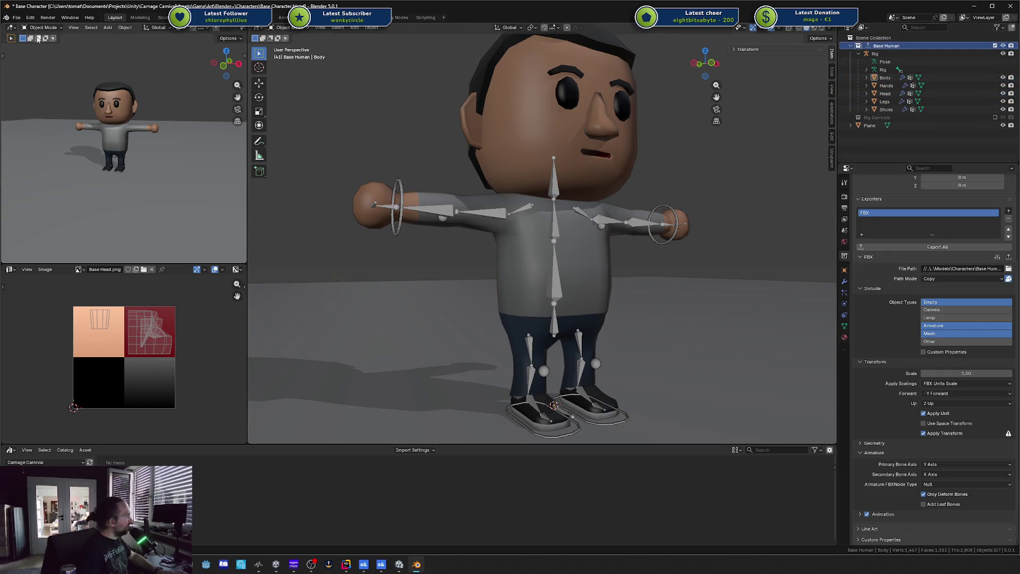
left_click(17, 18)
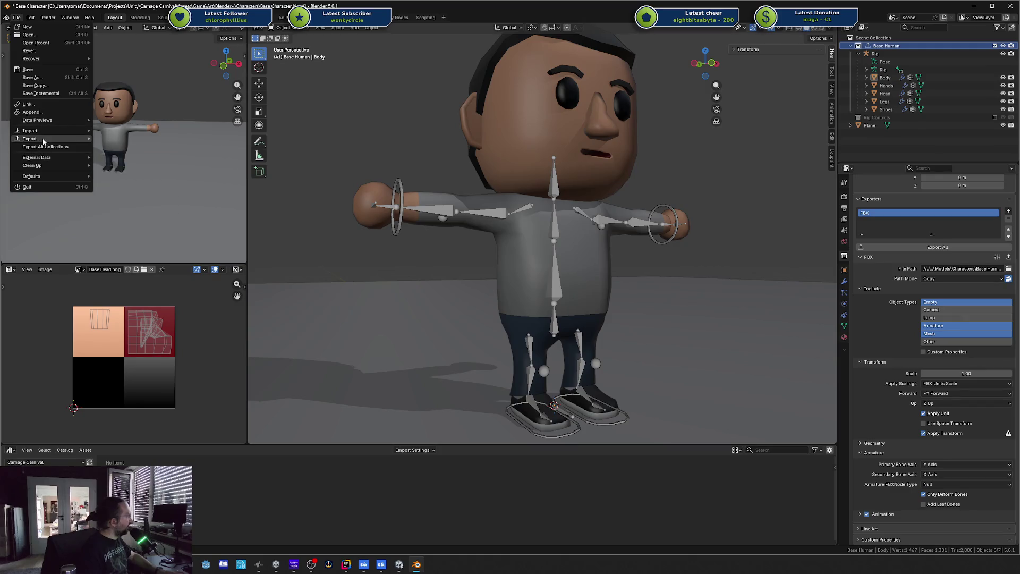
- Start an FBX export limited to the active collection, with the Rig selected
mouse_move(45, 140)
left_click(149, 202)
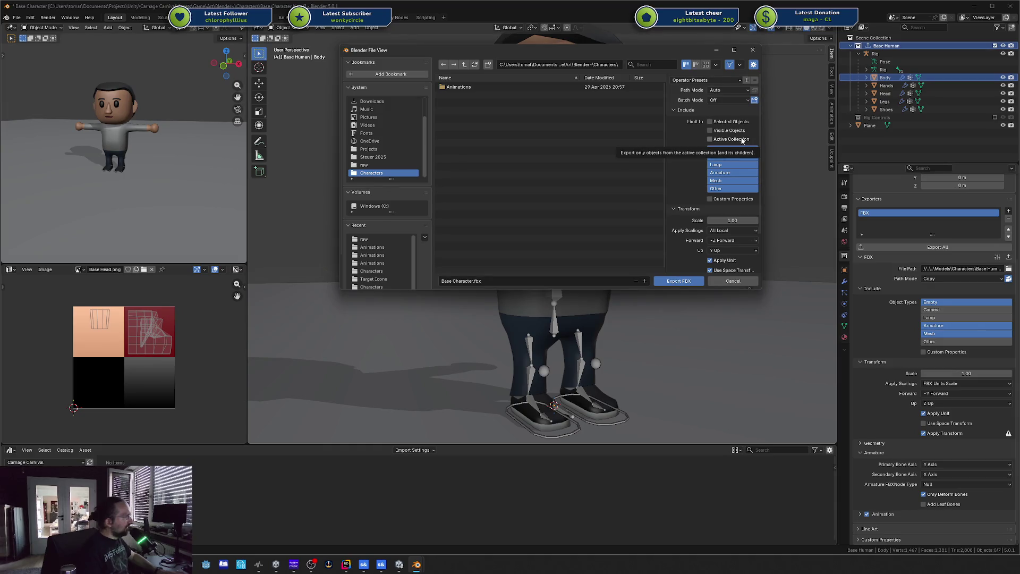
left_click(742, 140)
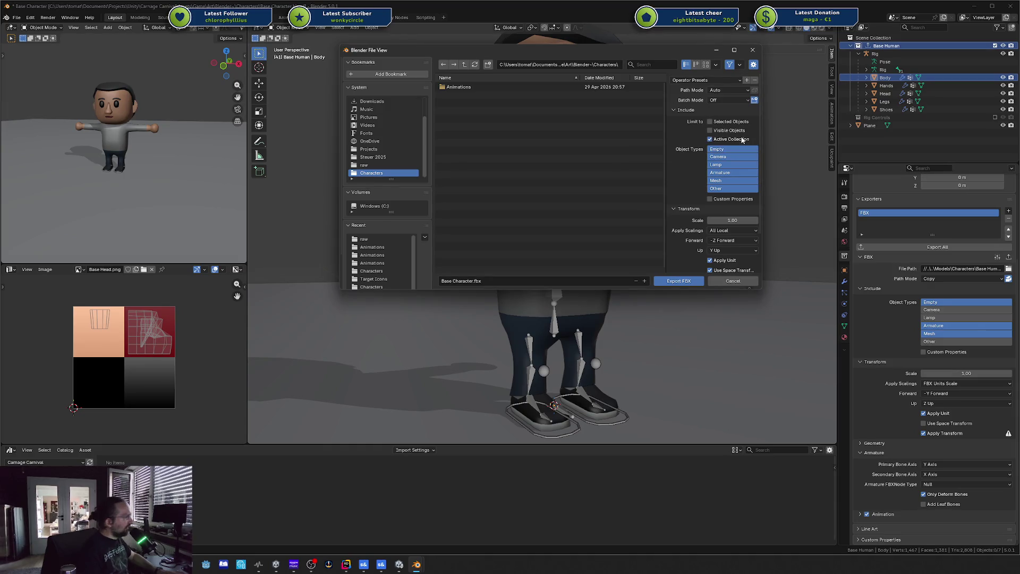
left_click(888, 55)
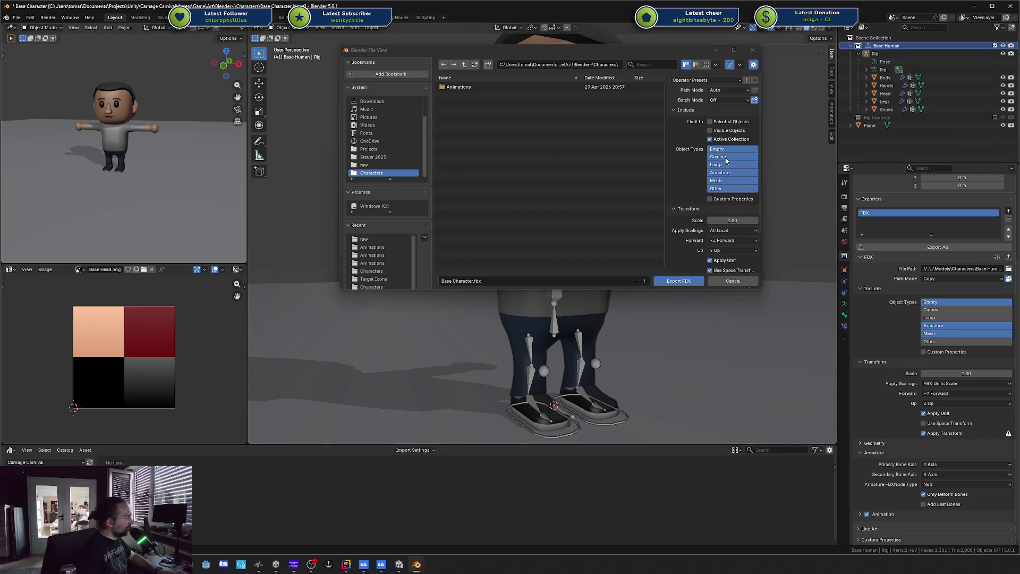
- Set scaling to FBX Units Scale with X Forward and Z Up axes
scroll(717, 202, "down", 2)
left_click(733, 199)
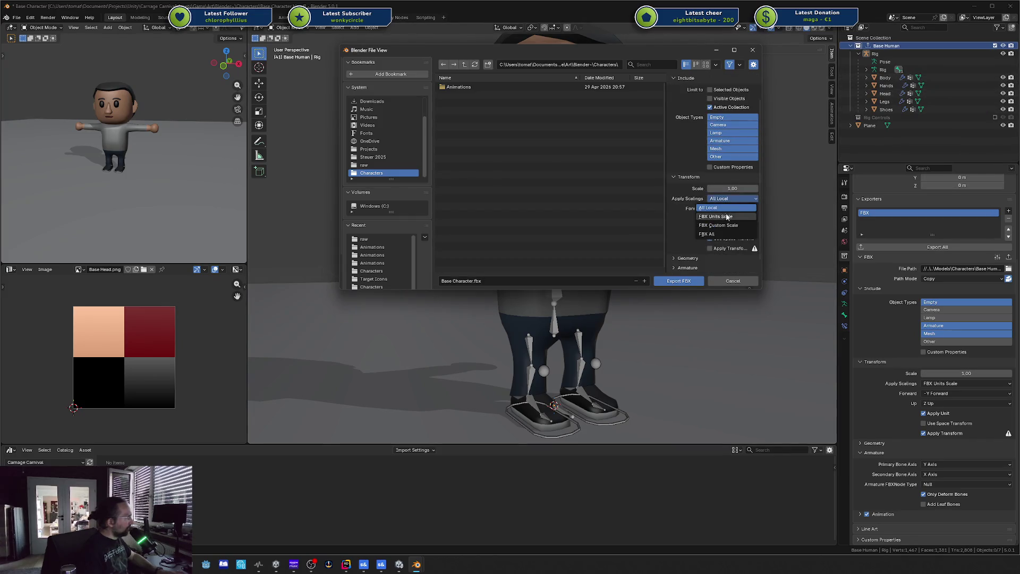
left_click(706, 199)
left_click(742, 214)
left_click(738, 209)
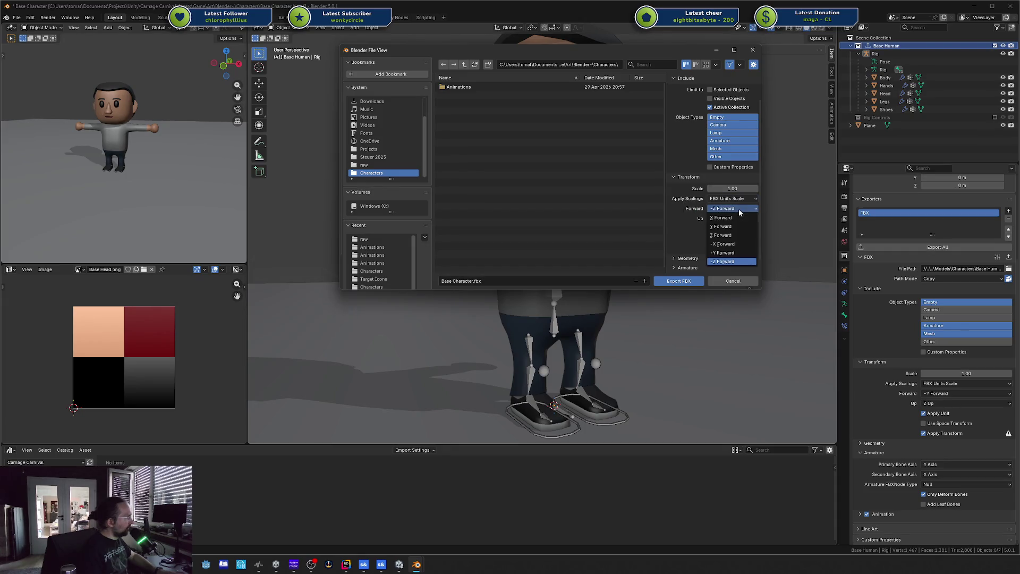
left_click(729, 218)
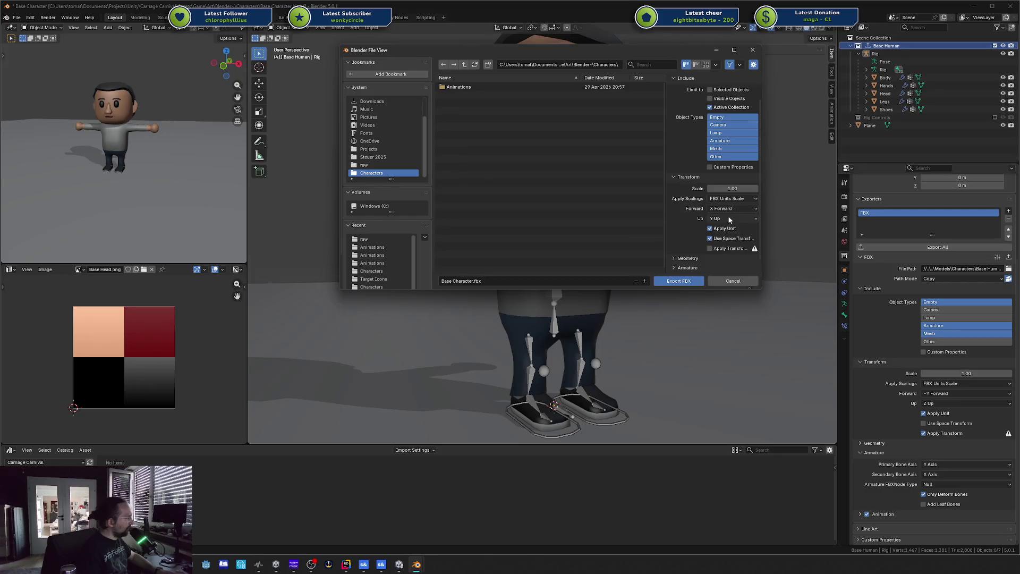
left_click(729, 219)
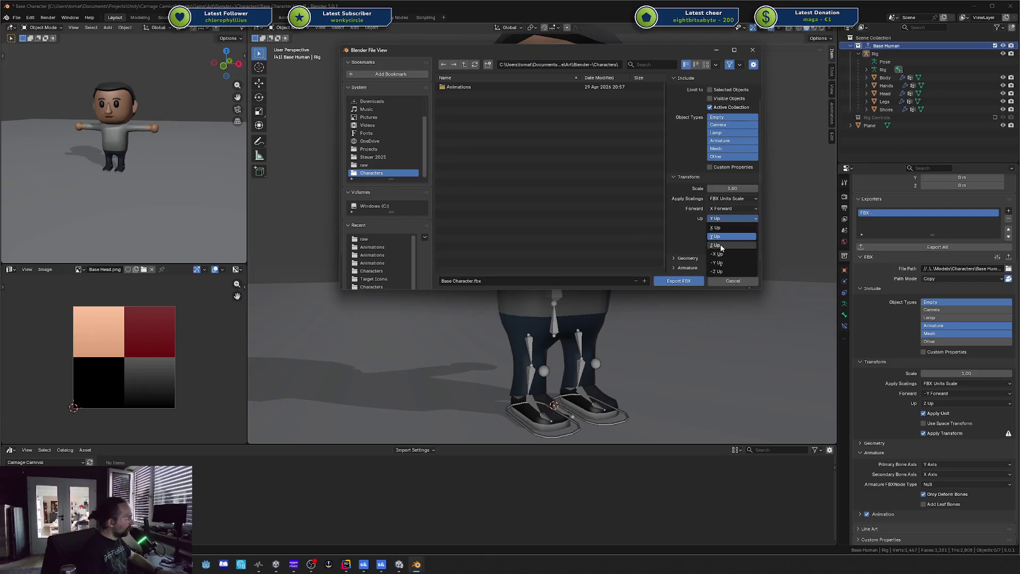
left_click(717, 245)
scroll(685, 216, "down", 1)
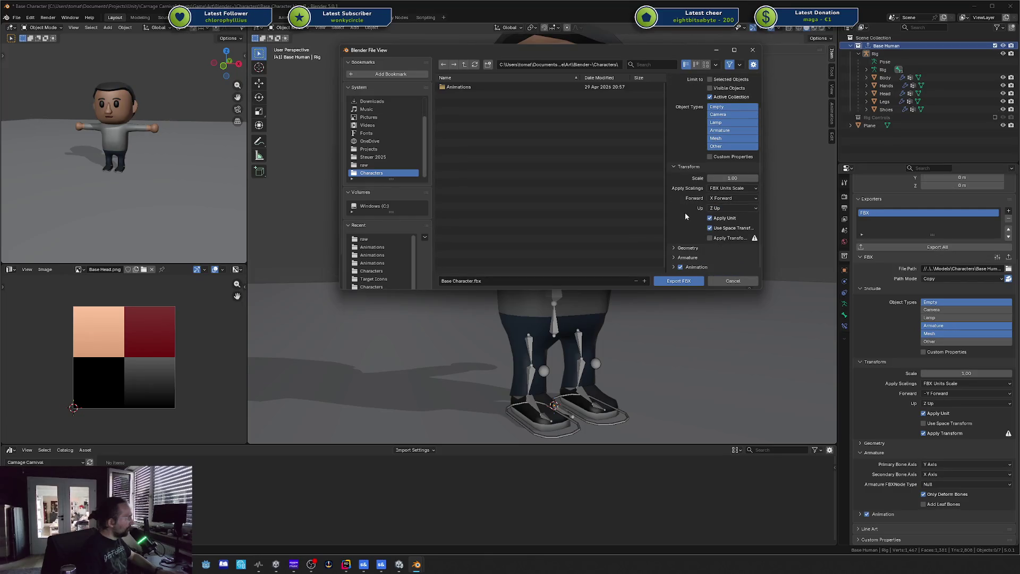
- Export only deform bones, disable leaf bones, and keep Null as the armature node type
left_click(687, 258)
scroll(687, 251, "down", 3)
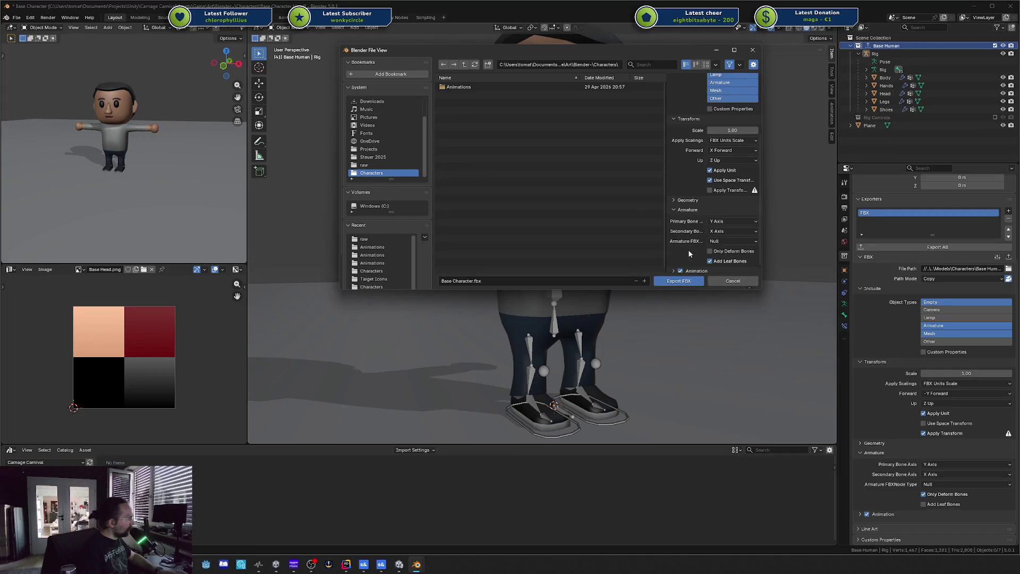
left_click(748, 252)
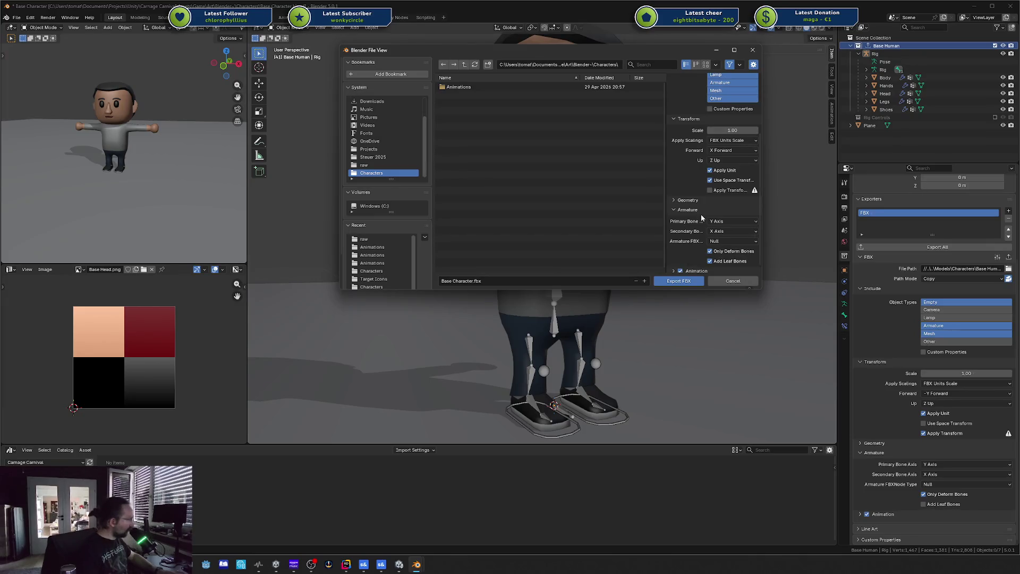
left_click(725, 259)
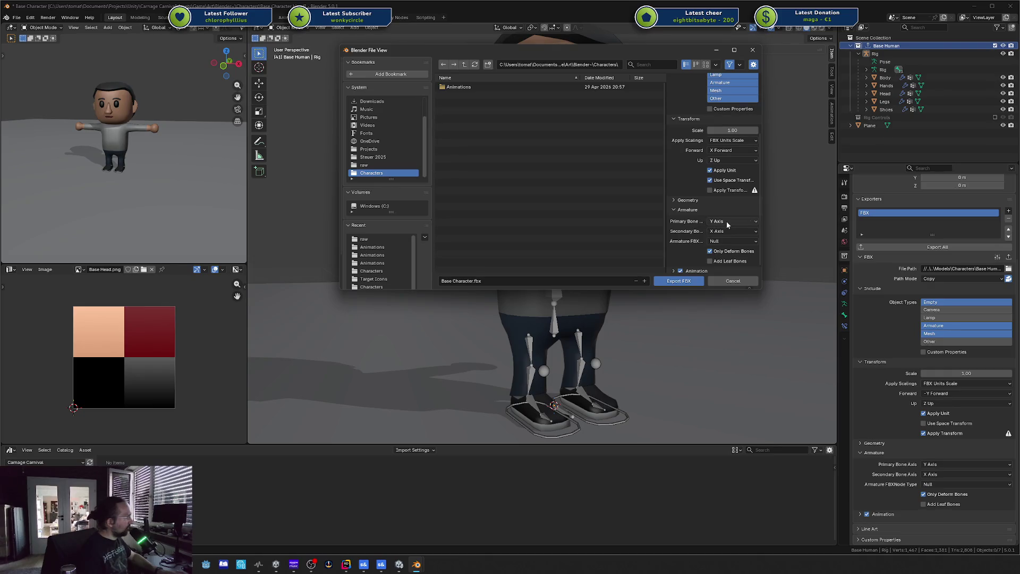
left_click_drag(664, 228, 577, 227)
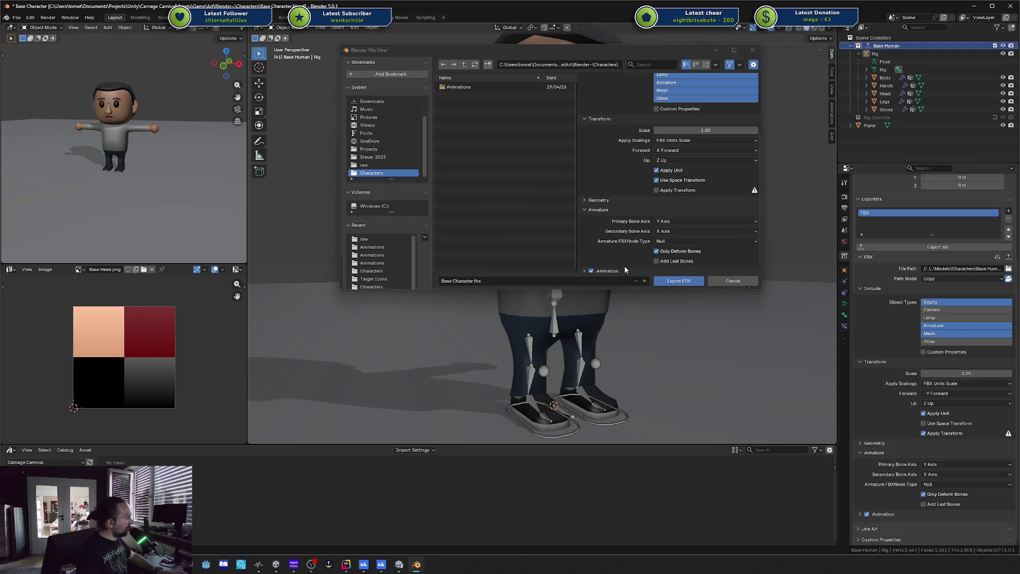
left_click(662, 242)
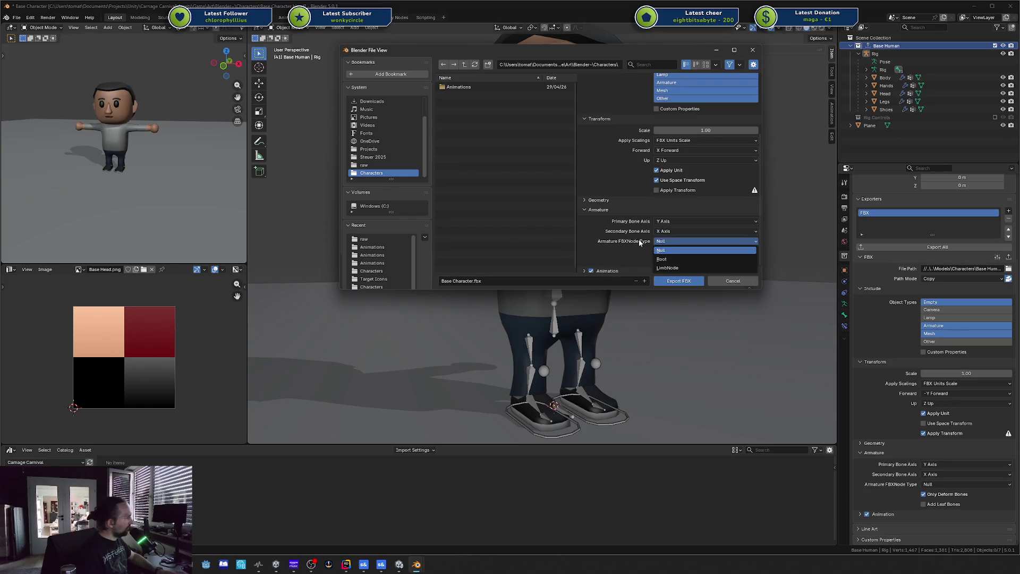
left_click(640, 242)
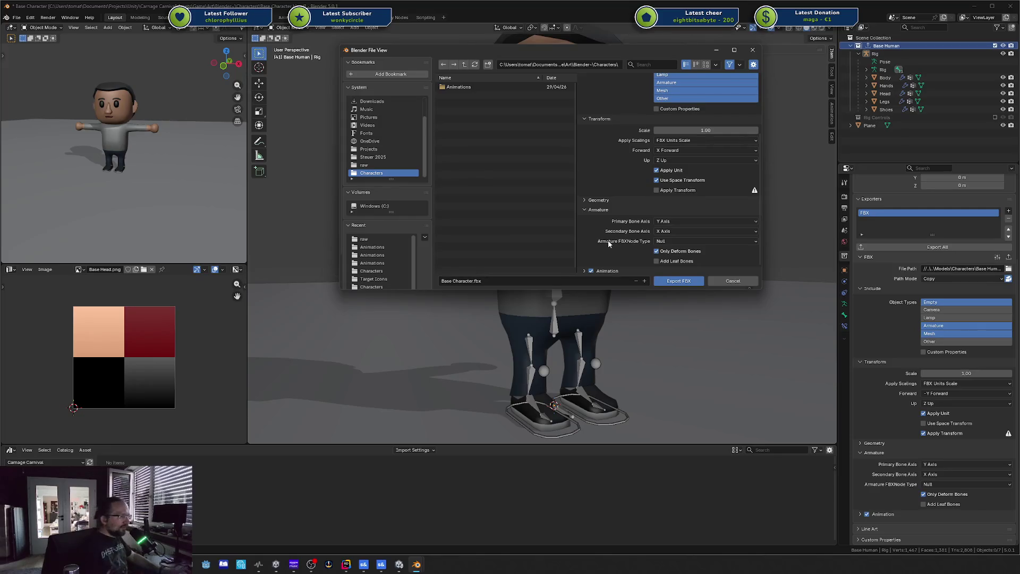
- Return focus to Blender, leaving the FBX export dialog pending beside the Stick (D:) window
left_click(447, 409)
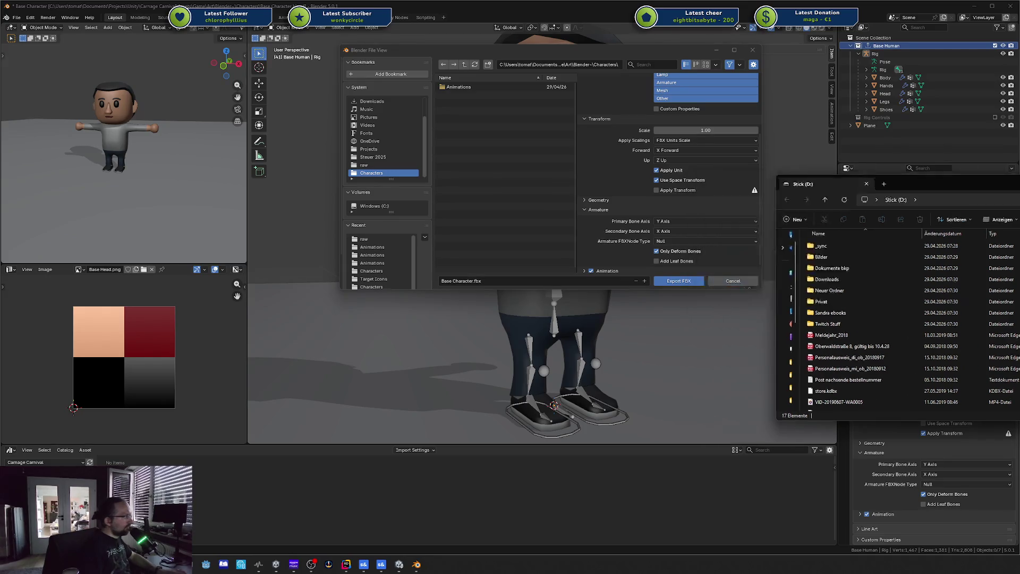
- Close the Stick (D:) File Explorer window to reveal Blender's FBX export dialog
key("alt+F4")
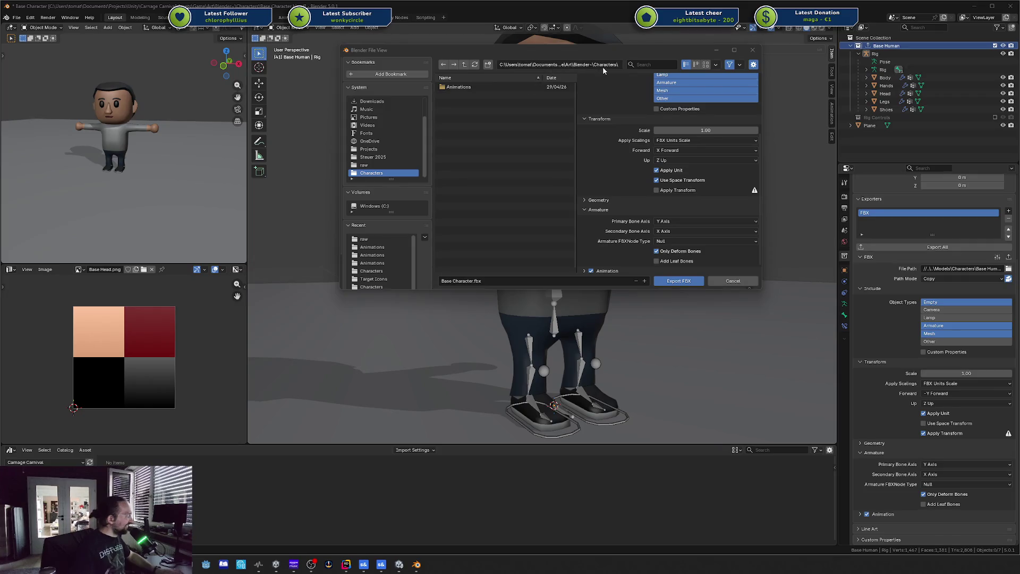
- Export Base Character.fbx into the raw folder, keeping Y primary and X secondary bone axes
left_click(373, 165)
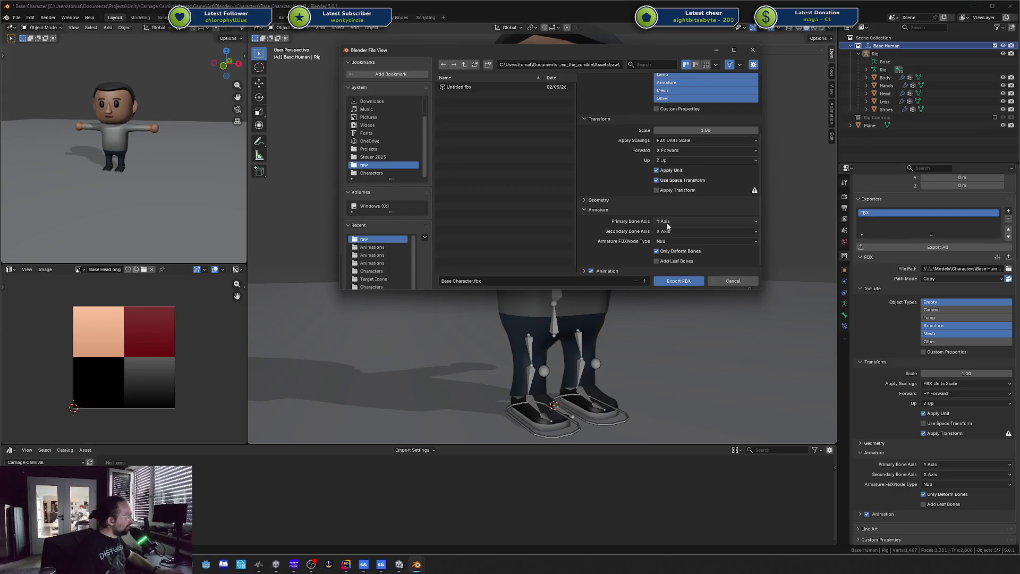
left_click(692, 222)
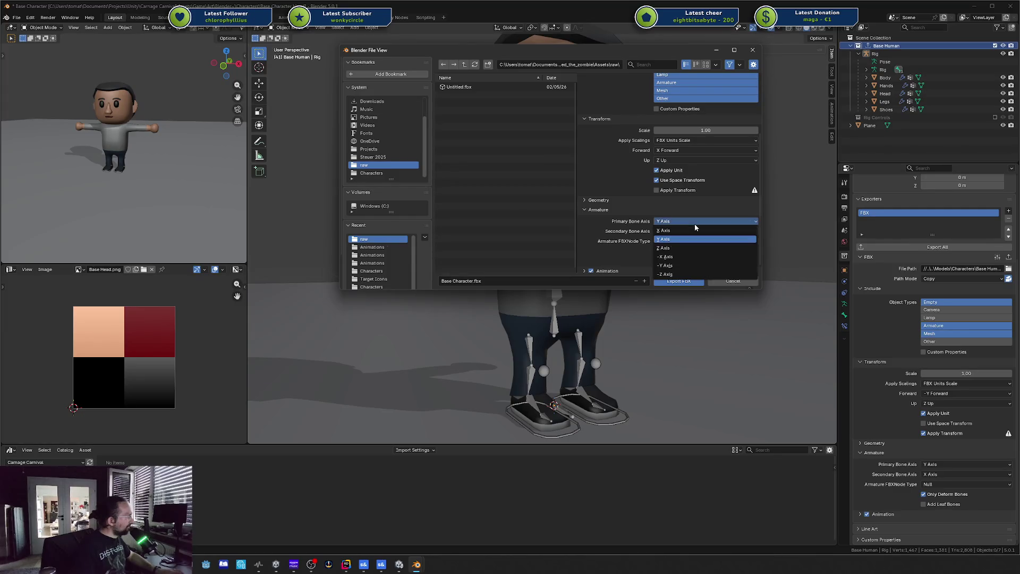
left_click(695, 225)
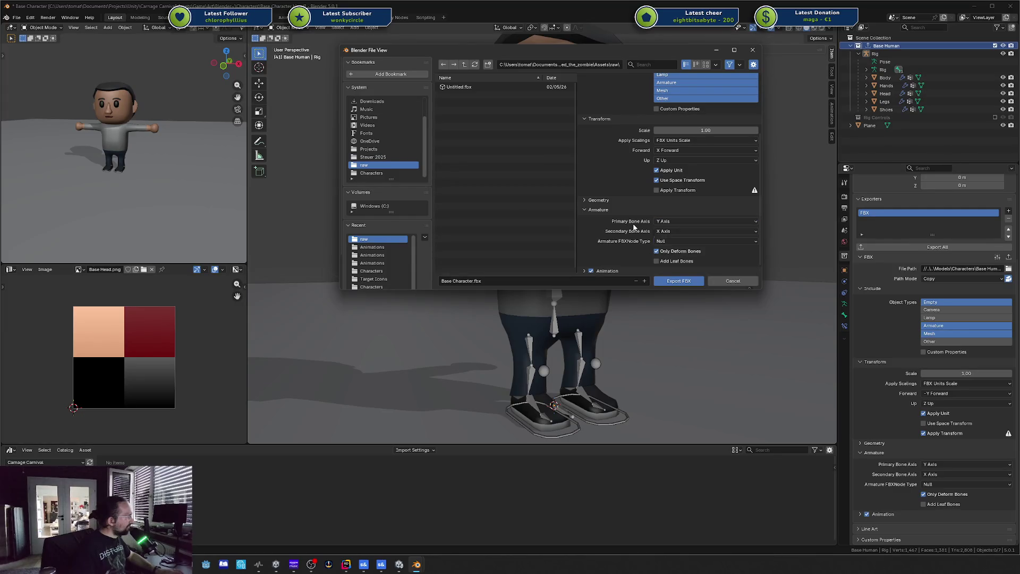
left_click(668, 222)
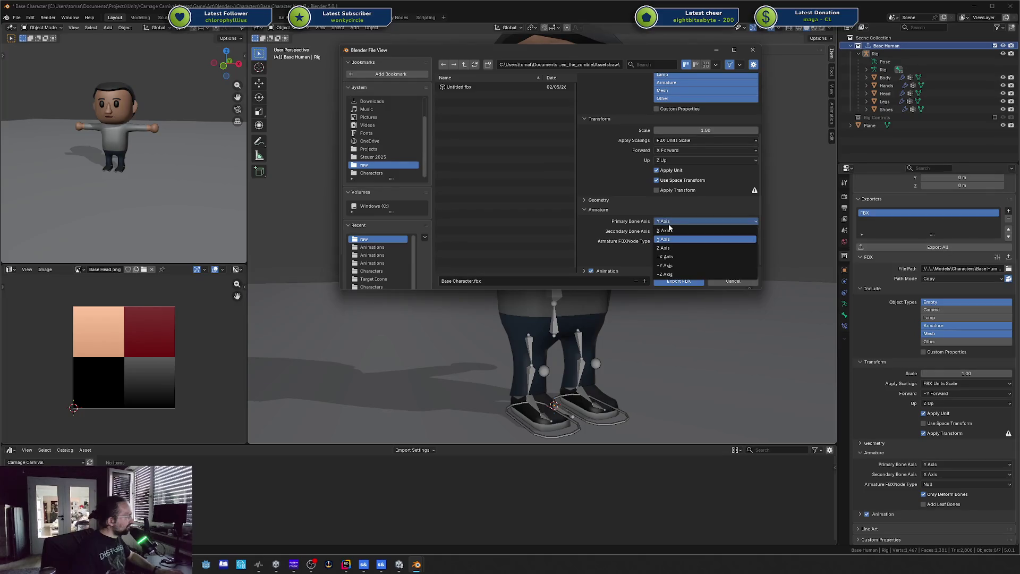
left_click(669, 227)
left_click(667, 231)
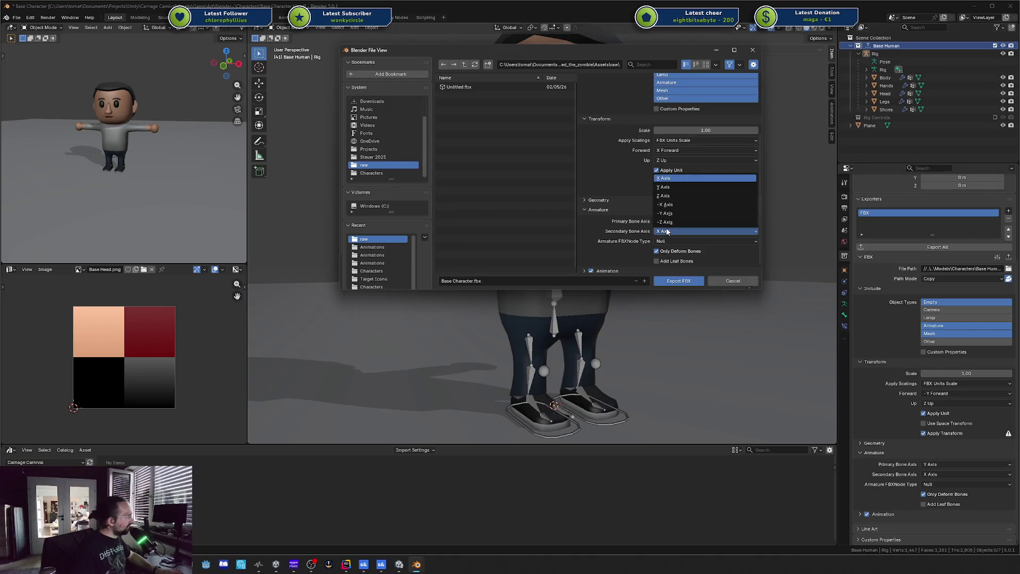
left_click(667, 232)
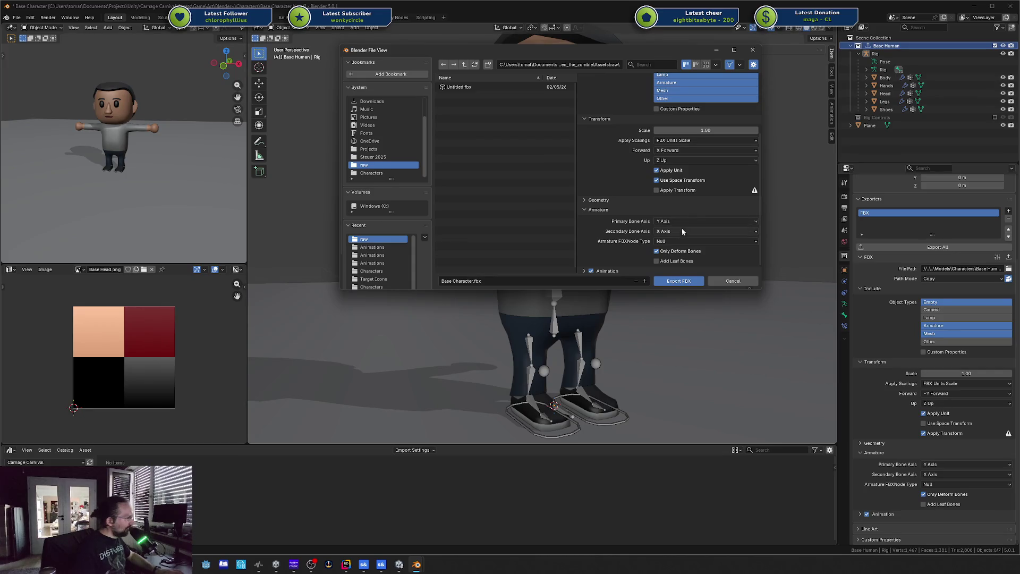
left_click(682, 280)
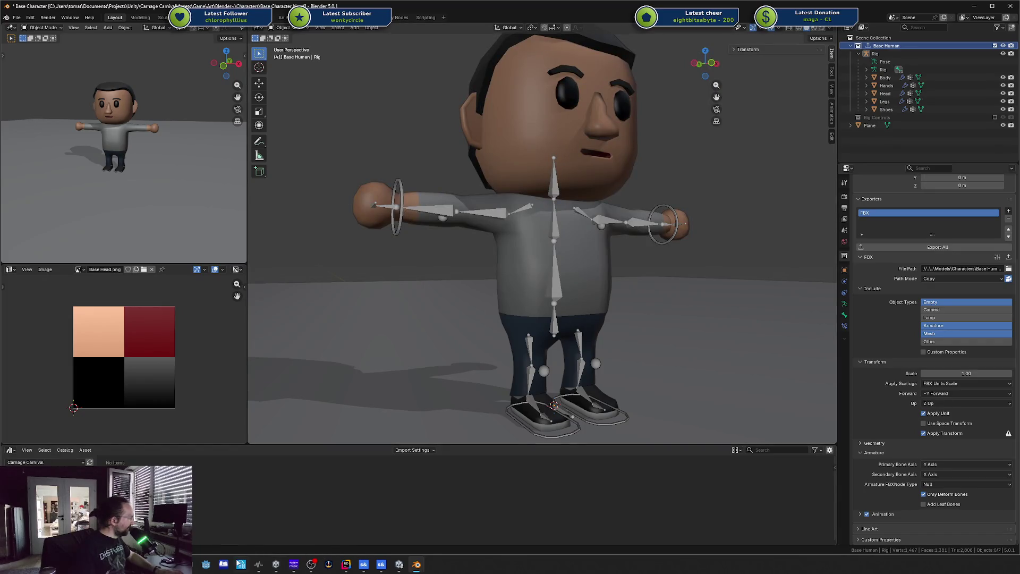
- Create and save a model from base character.fbx, then open it in ModelDoc
left_click(381, 565)
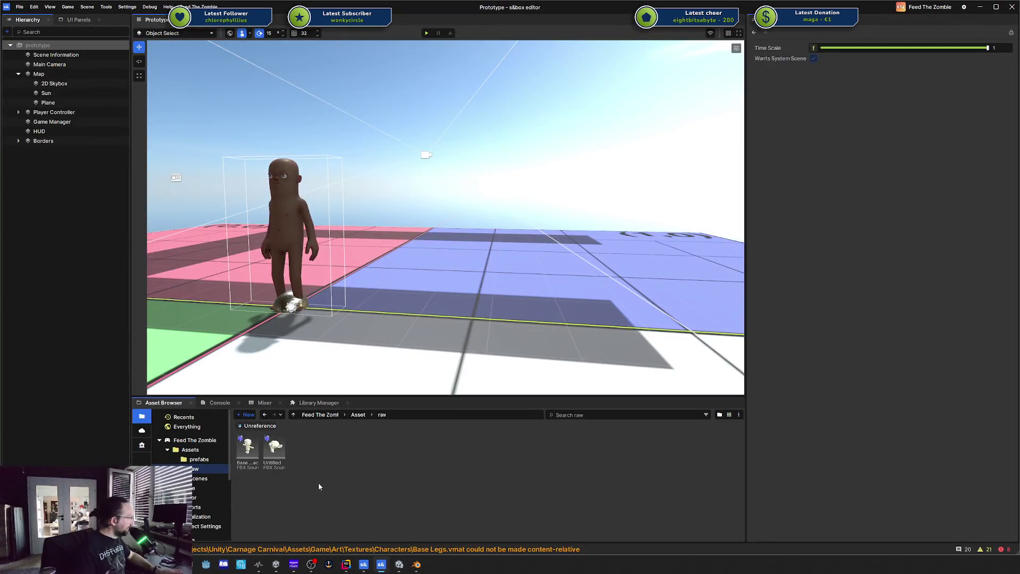
left_click(241, 449)
right_click(246, 446)
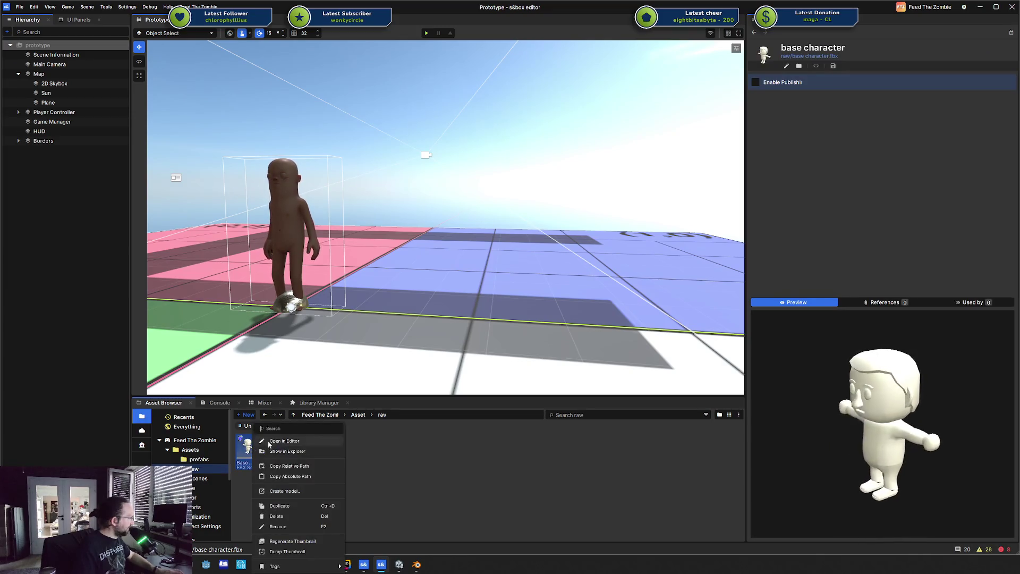
left_click(284, 491)
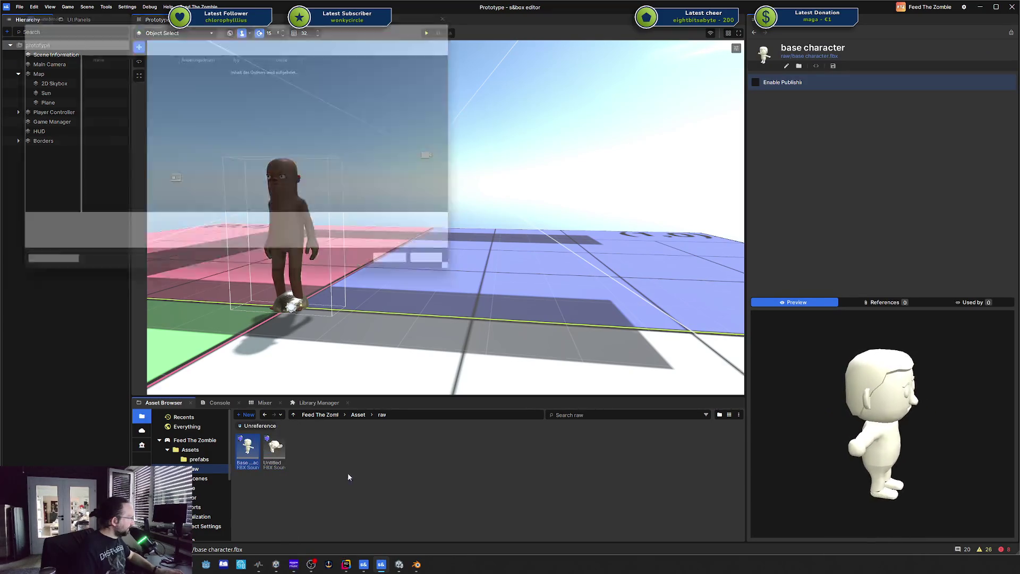
left_click(409, 272)
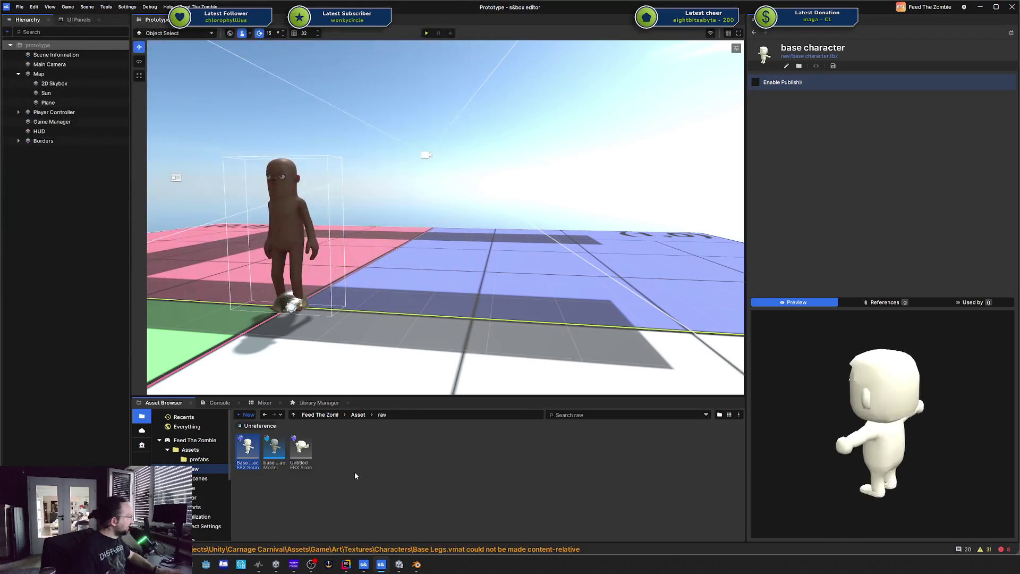
double_click(282, 452)
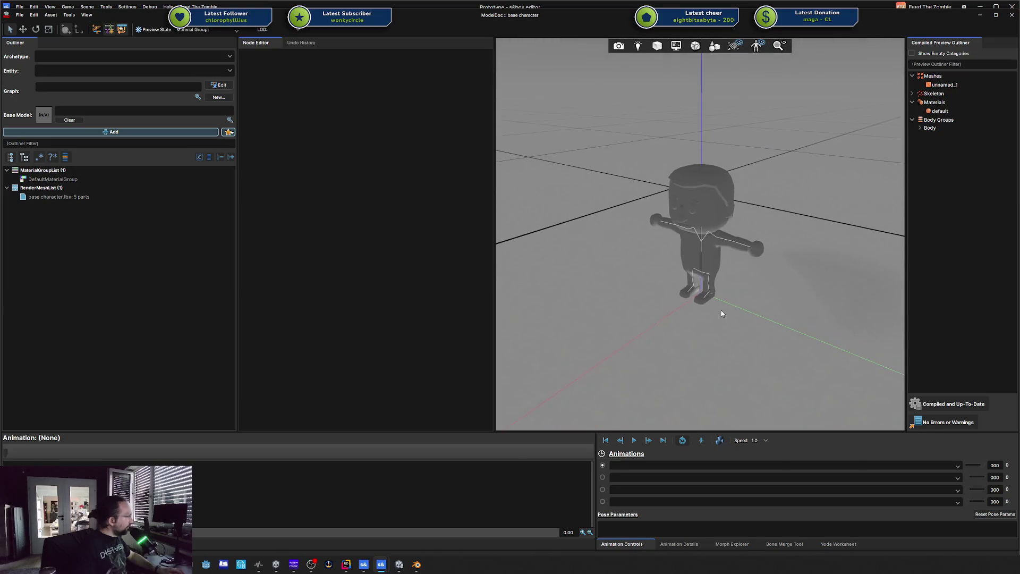
- Set the base character mesh's Import Scale to Meters and recompile the model
scroll(718, 308, "up", 1)
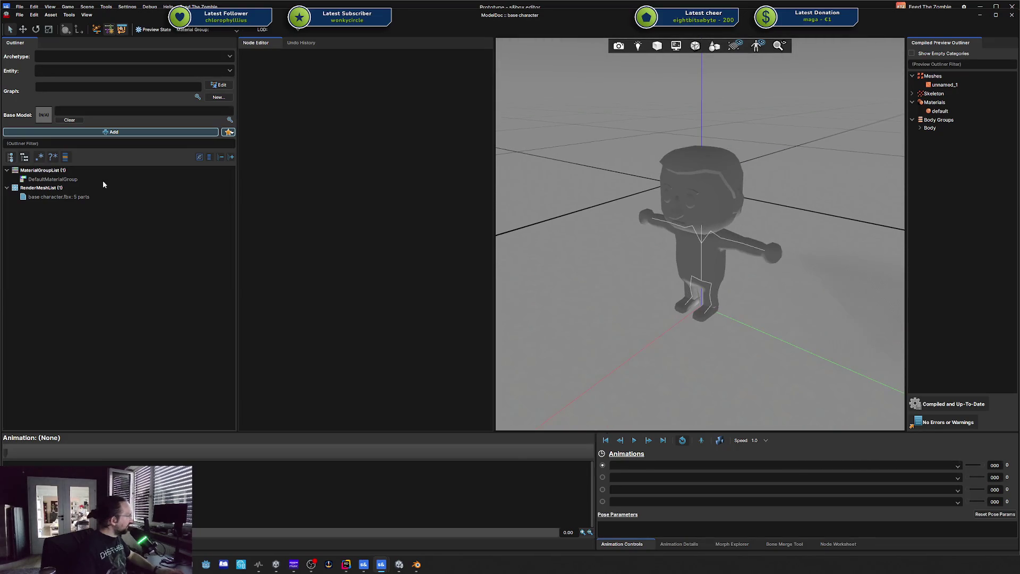
left_click(64, 179)
left_click(62, 196)
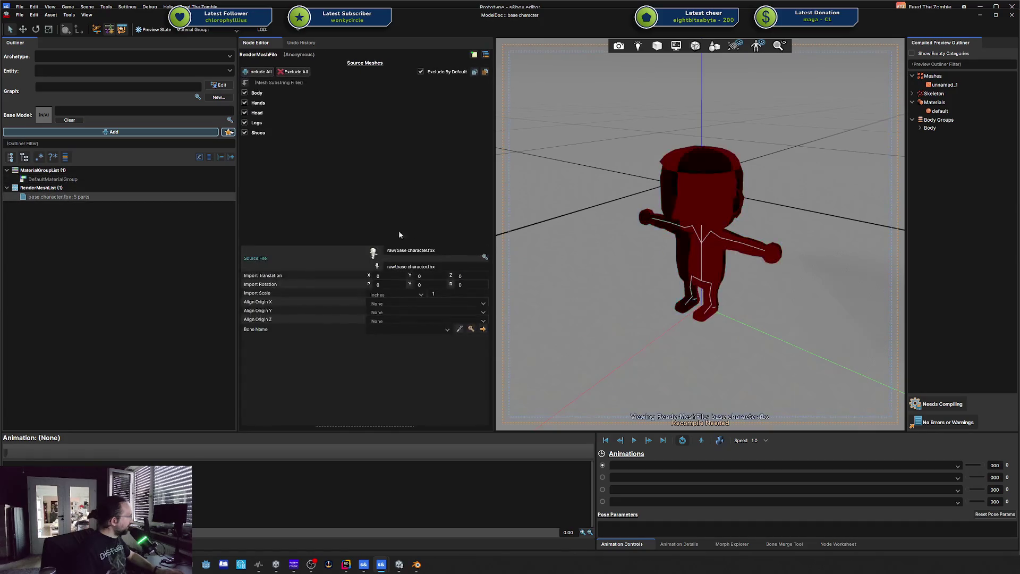
left_click(404, 293)
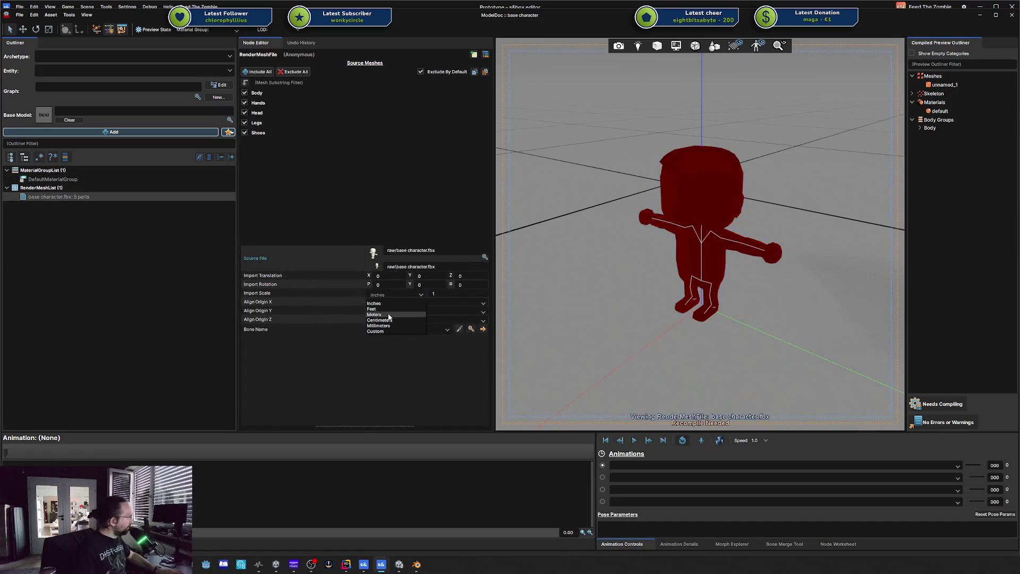
left_click(422, 305)
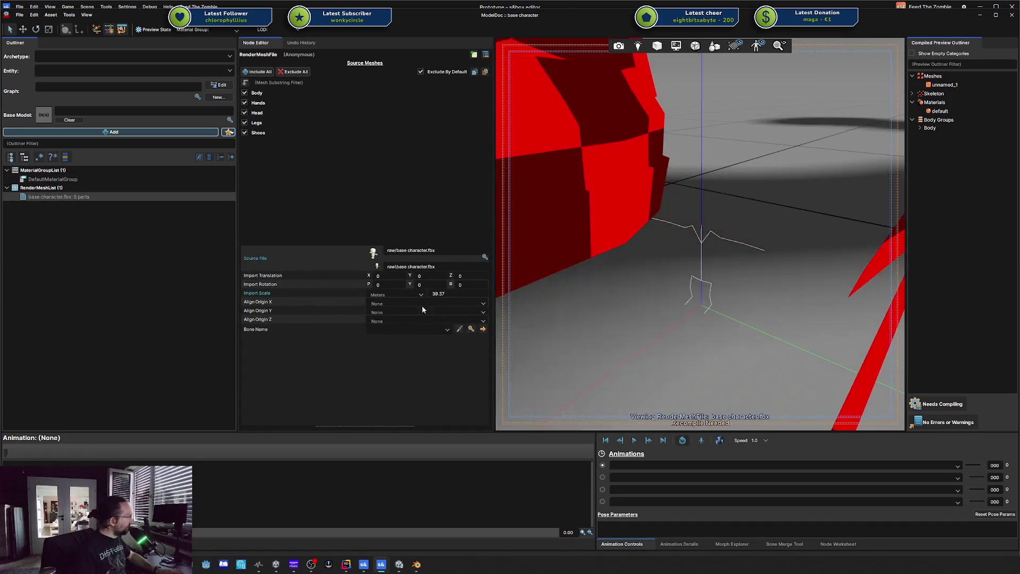
left_click(935, 402)
- Orbit the view to inspect the rescaled character and reselect the mesh file entry
scroll(747, 278, "down", 10)
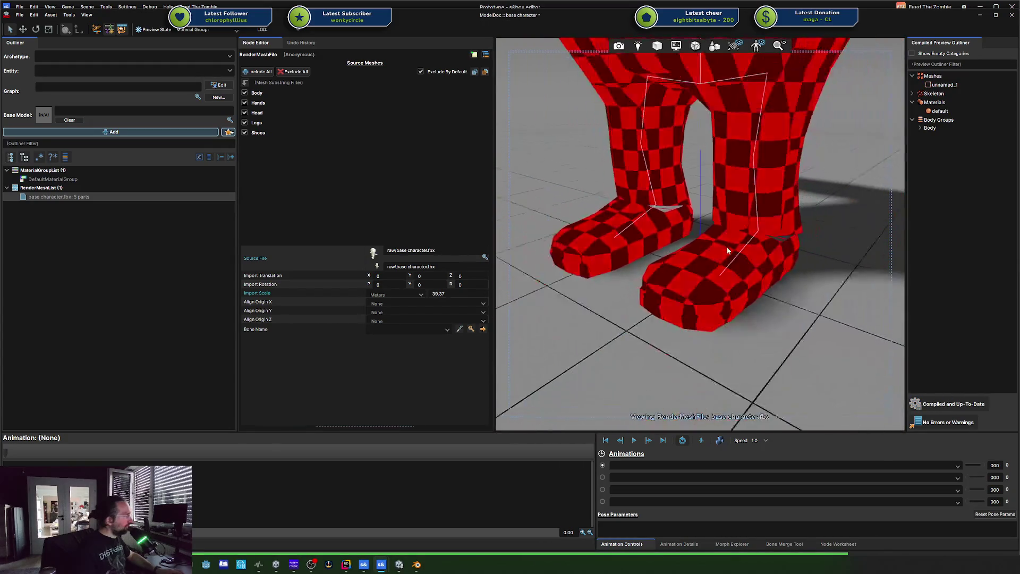
scroll(711, 232, "down", 8)
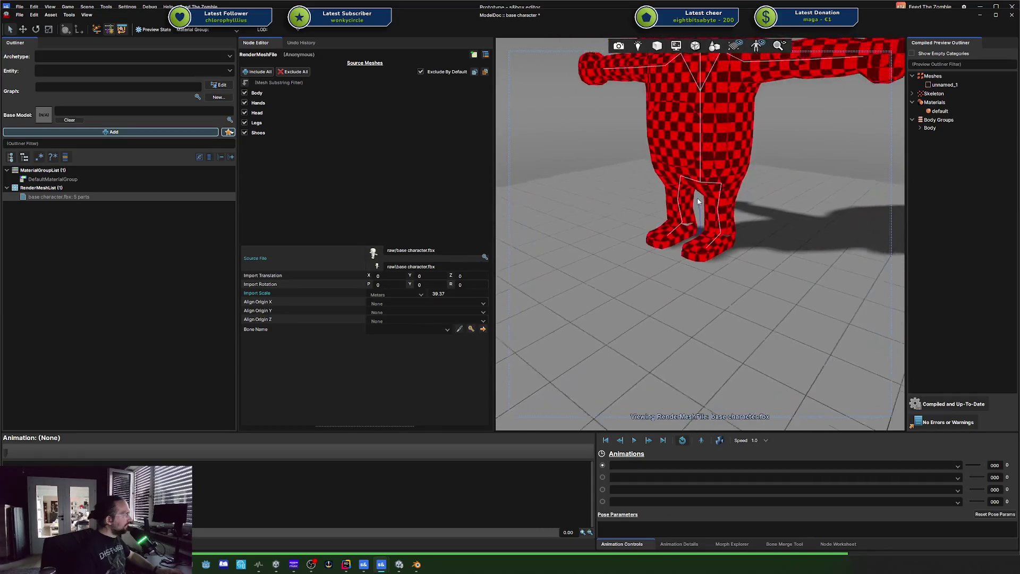
scroll(690, 184, "down", 2)
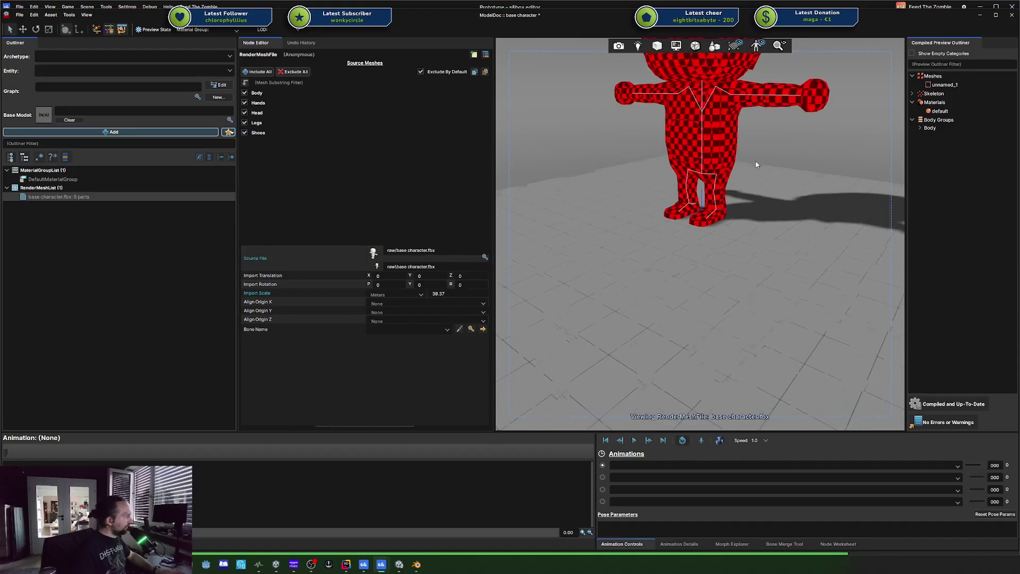
left_click_drag(744, 173, 756, 164)
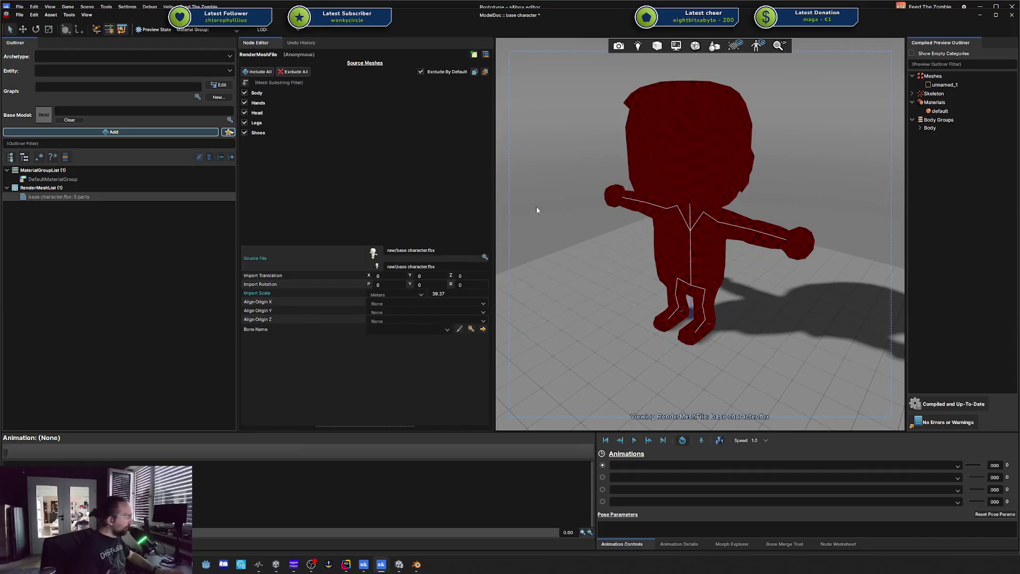
left_click(102, 196)
- Open the node type list for adding to the base character model
left_click(110, 132)
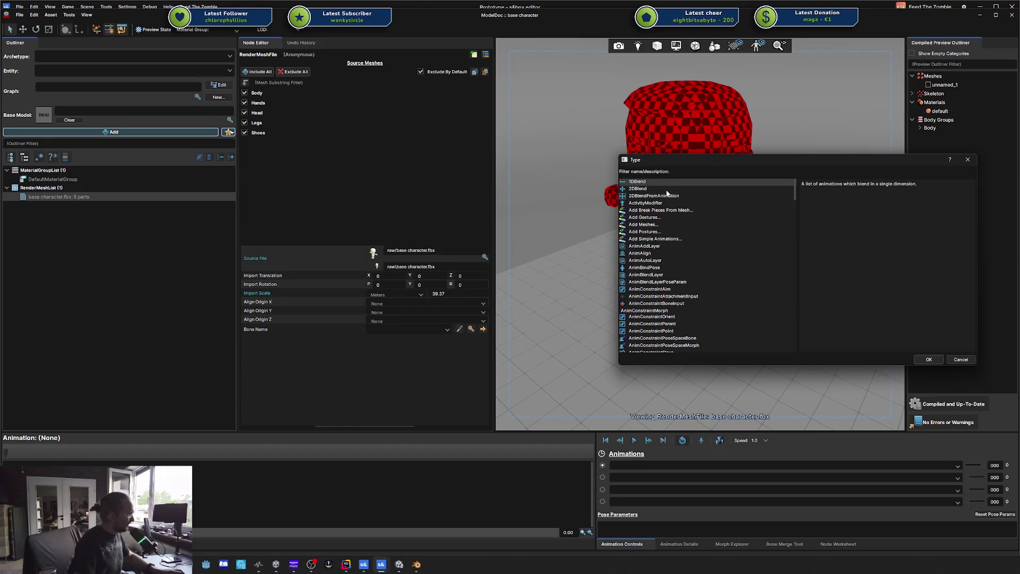
- Add a simple animation from Base Character.fbx using the Rig_Idle take, named Idle
type("anima")
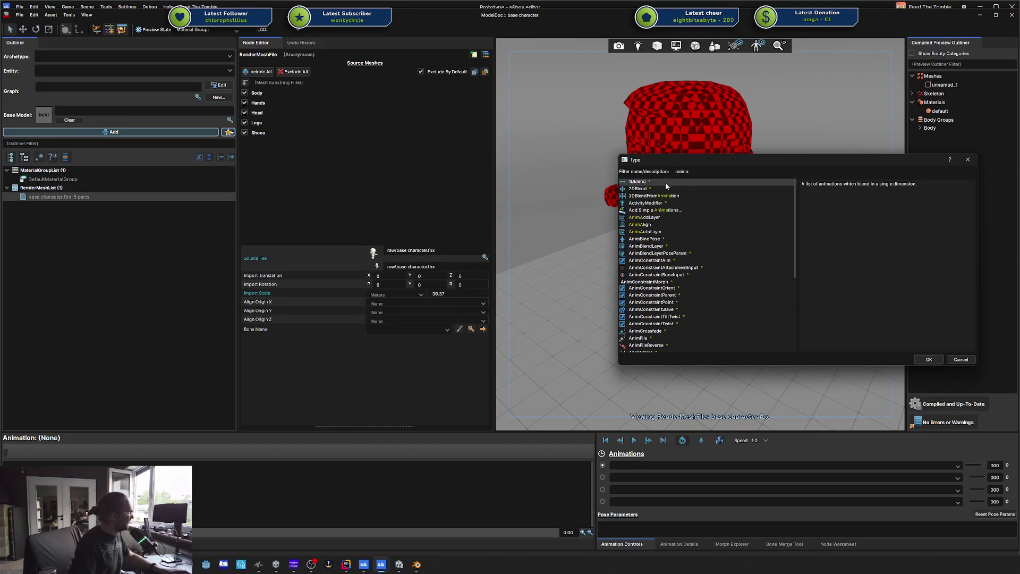
key("Escape")
left_click(232, 137)
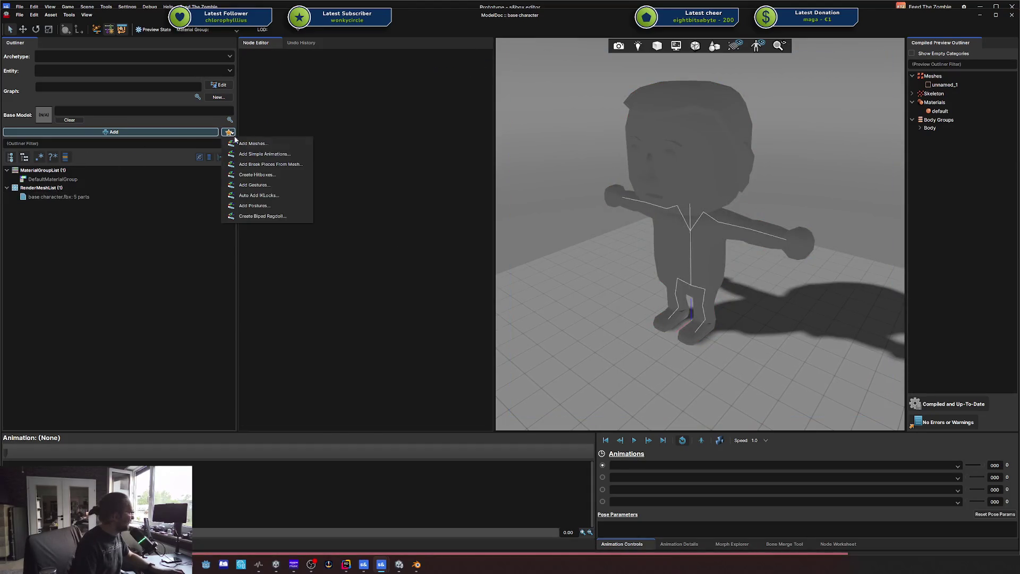
left_click(255, 154)
double_click(114, 72)
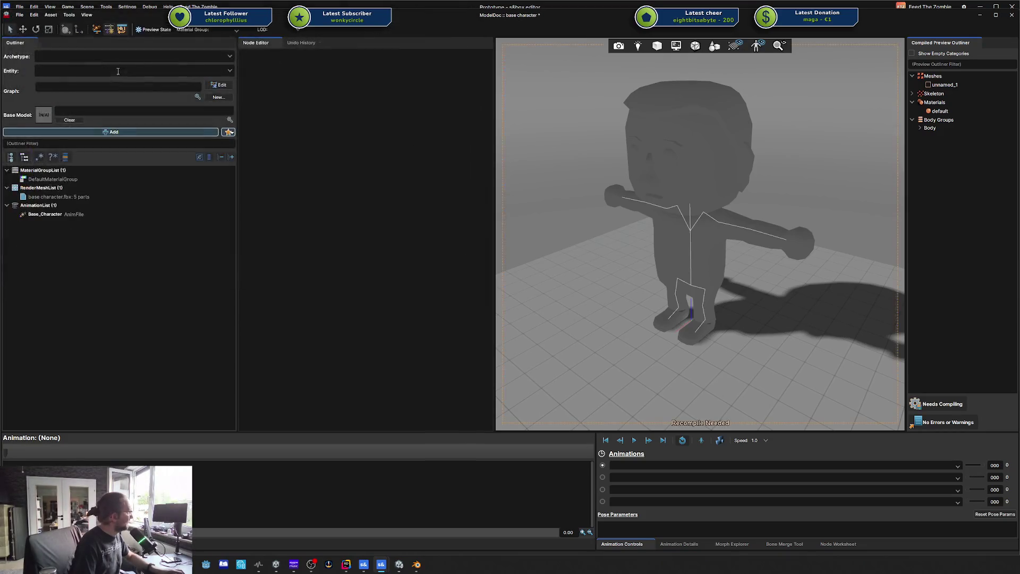
left_click(45, 215)
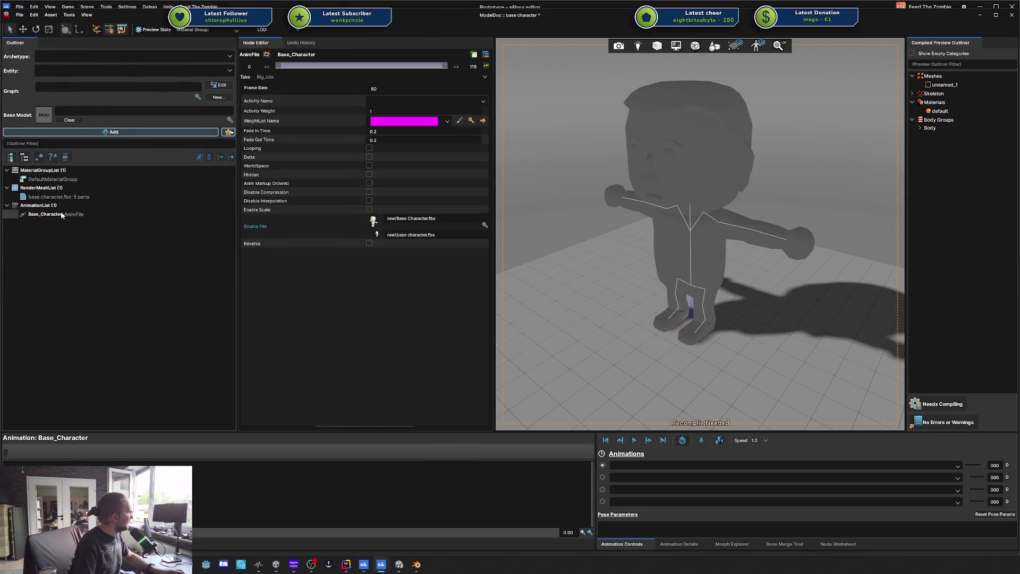
left_click(364, 77)
left_click(302, 85)
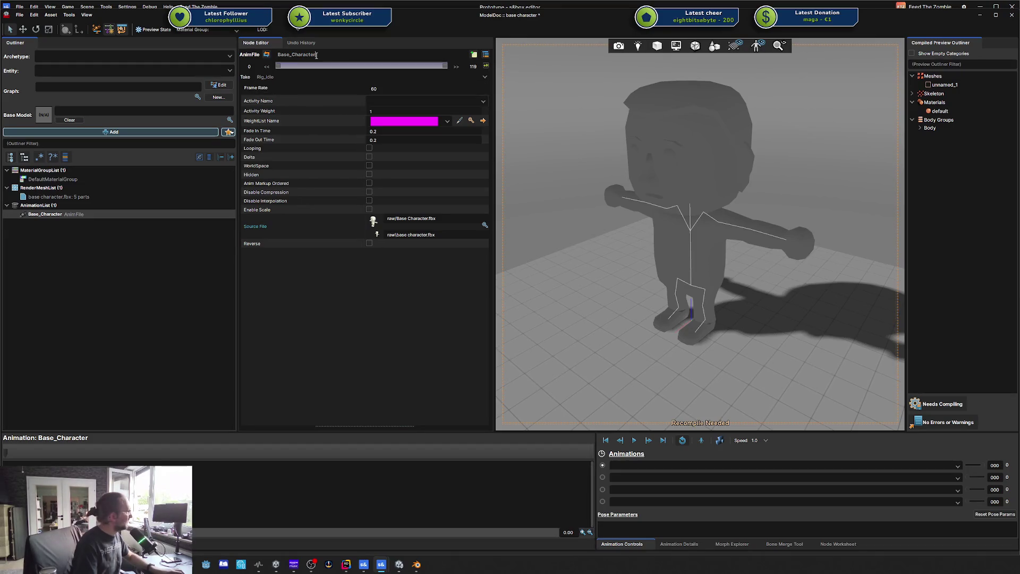
double_click(317, 55)
type("Idle")
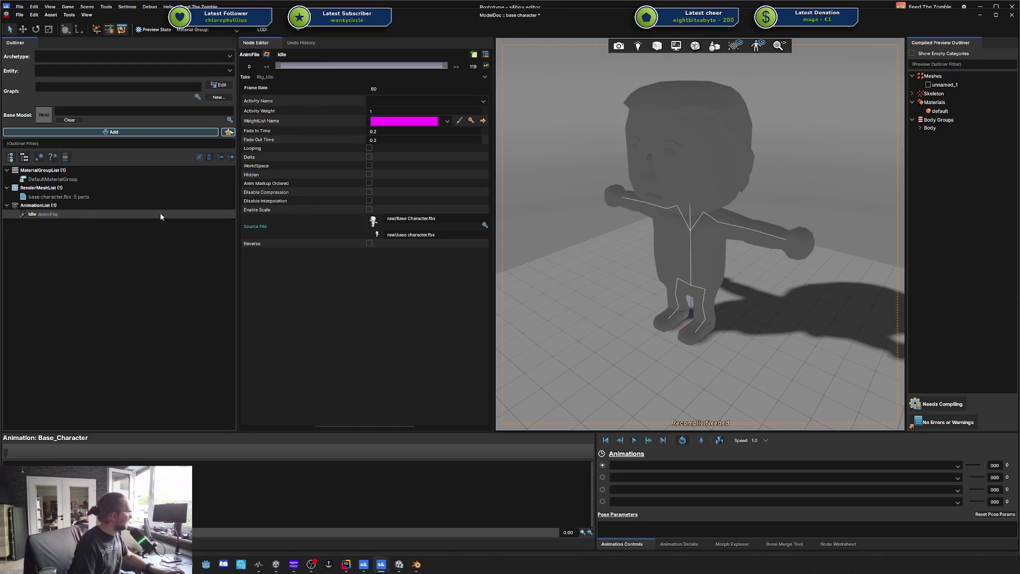
- Duplicate Idle as Walking and assign it the Rig_Walk_Forward take
left_click(66, 217)
key("ctrl+d")
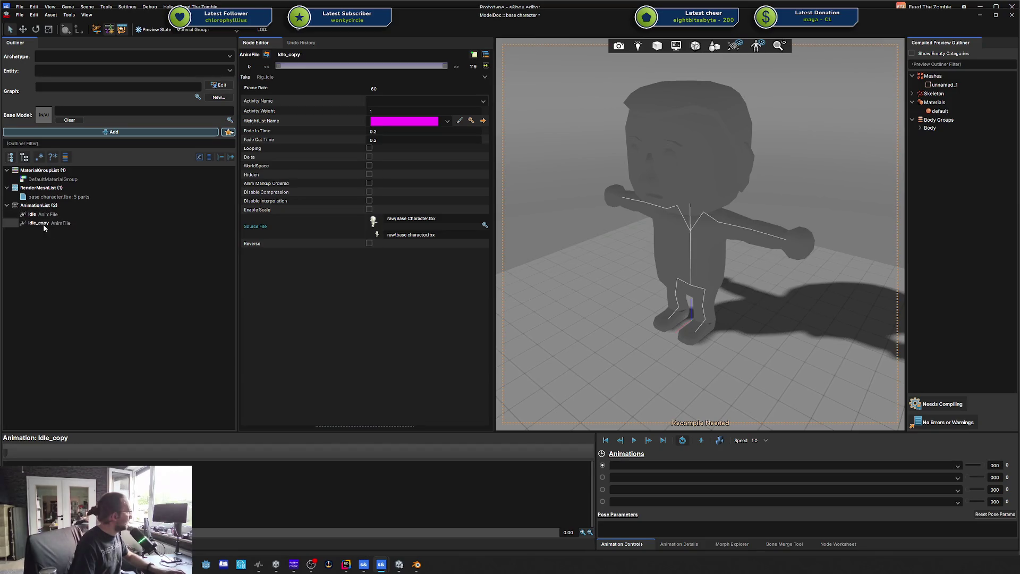
type("Wal")
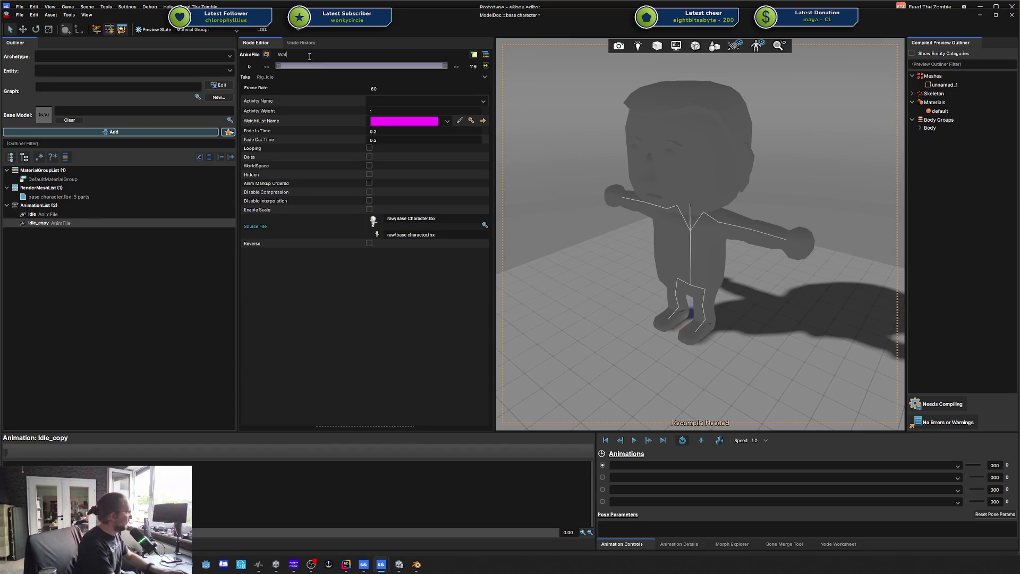
type("king")
key("Return")
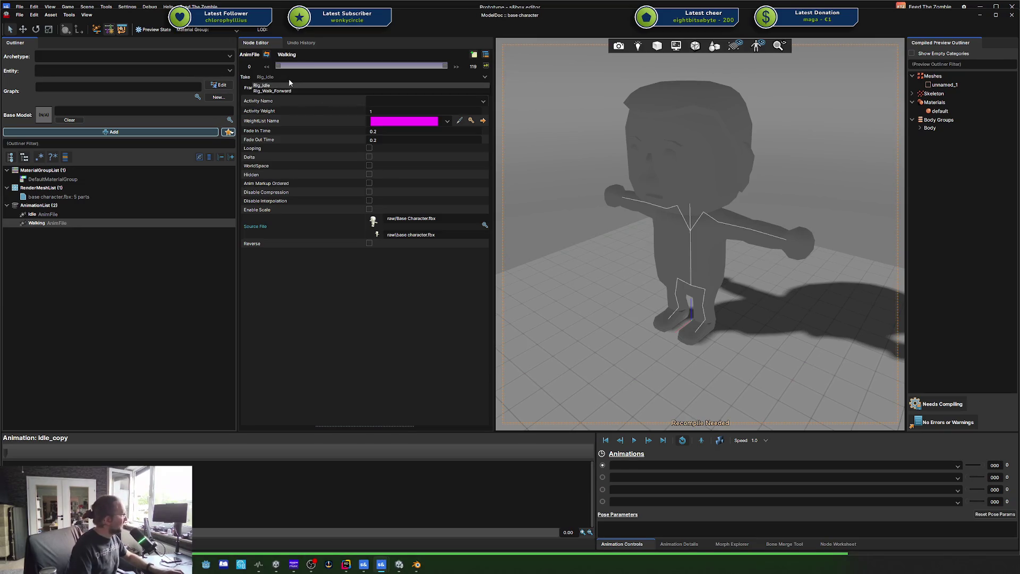
left_click(288, 78)
left_click(289, 91)
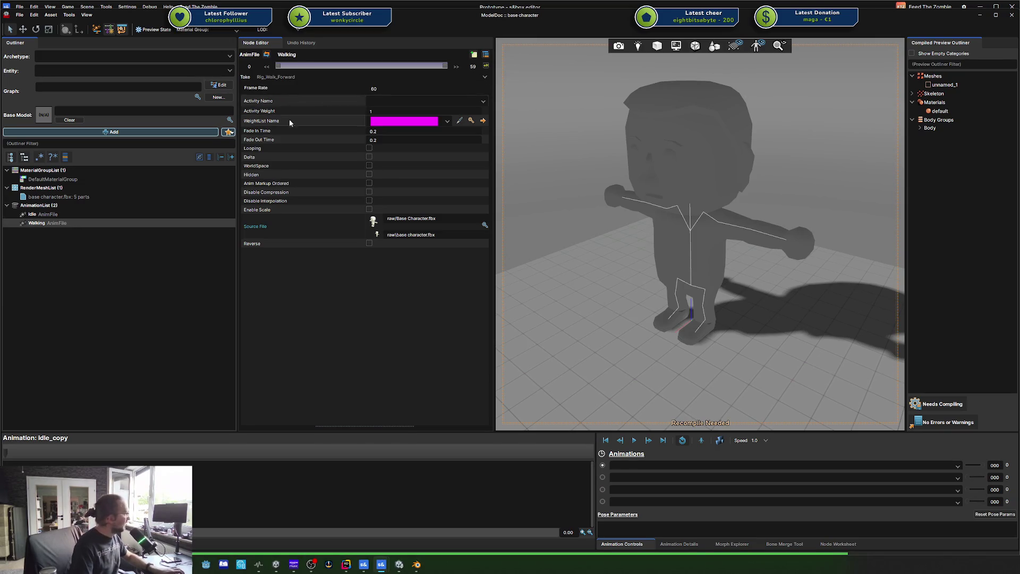
- Preview the Walking and Idle clips, then recompile the model
left_click(85, 213)
left_click(81, 219)
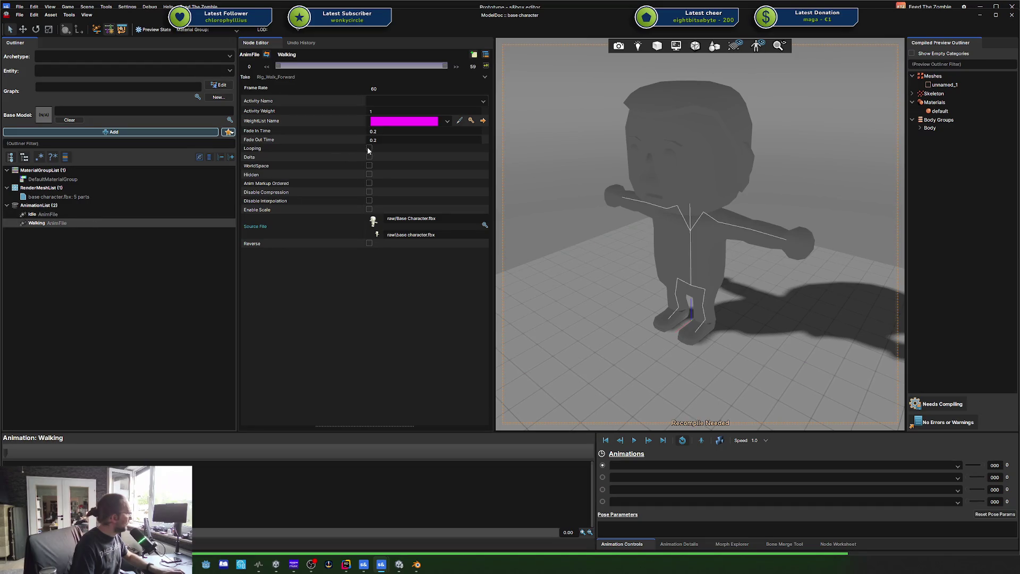
left_click(85, 214)
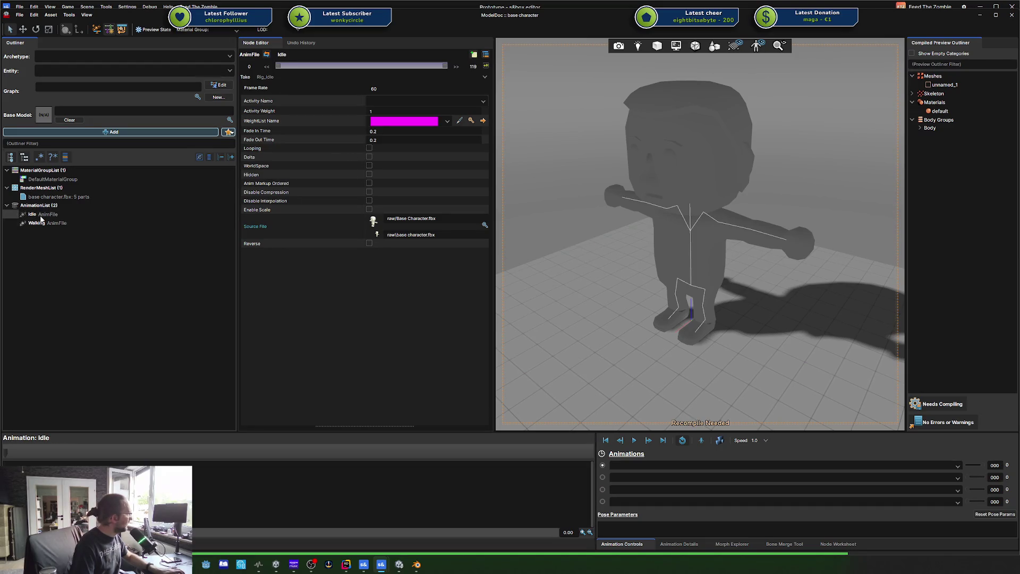
left_click(89, 242)
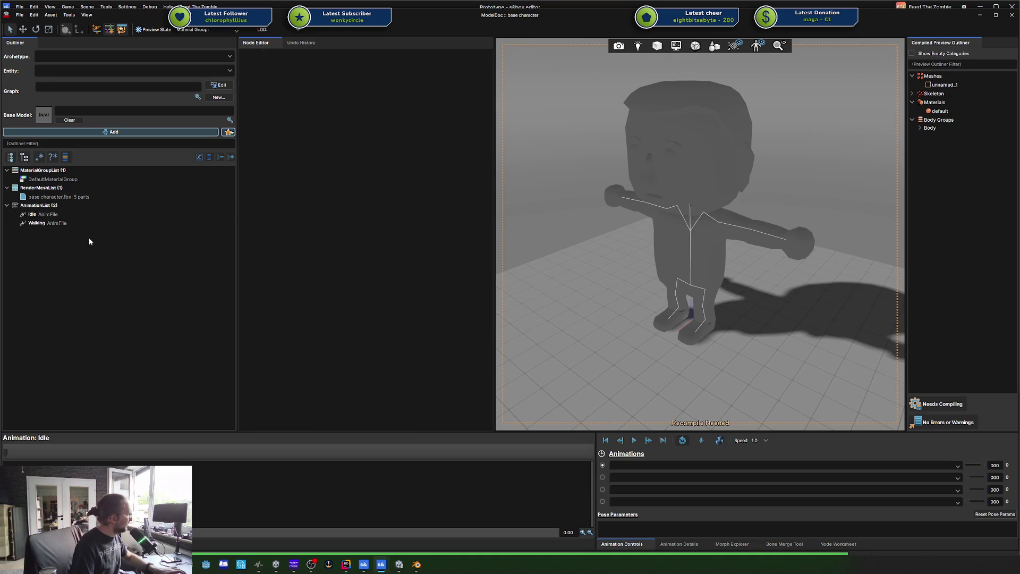
left_click(66, 221)
left_click(64, 213)
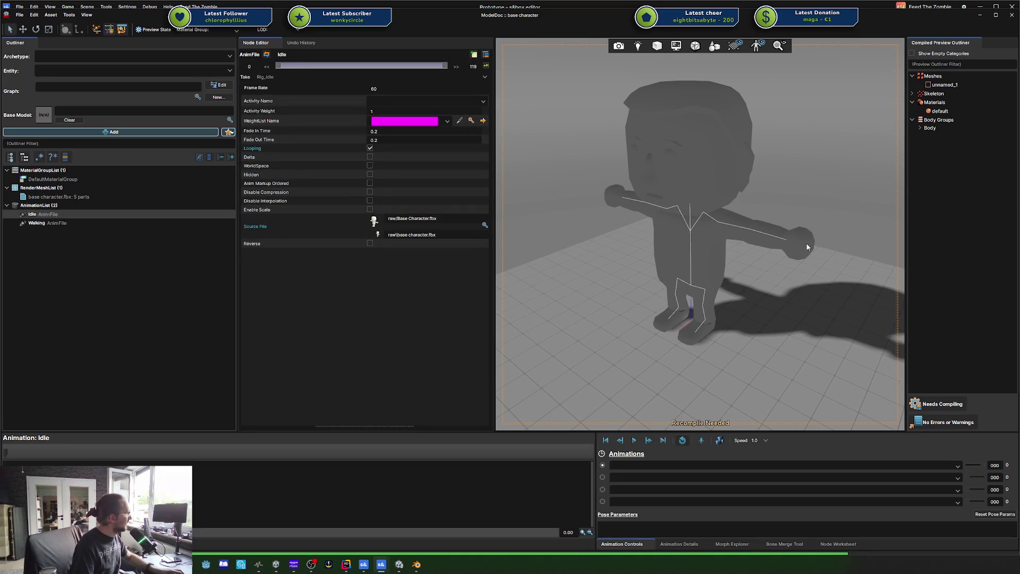
left_click(946, 407)
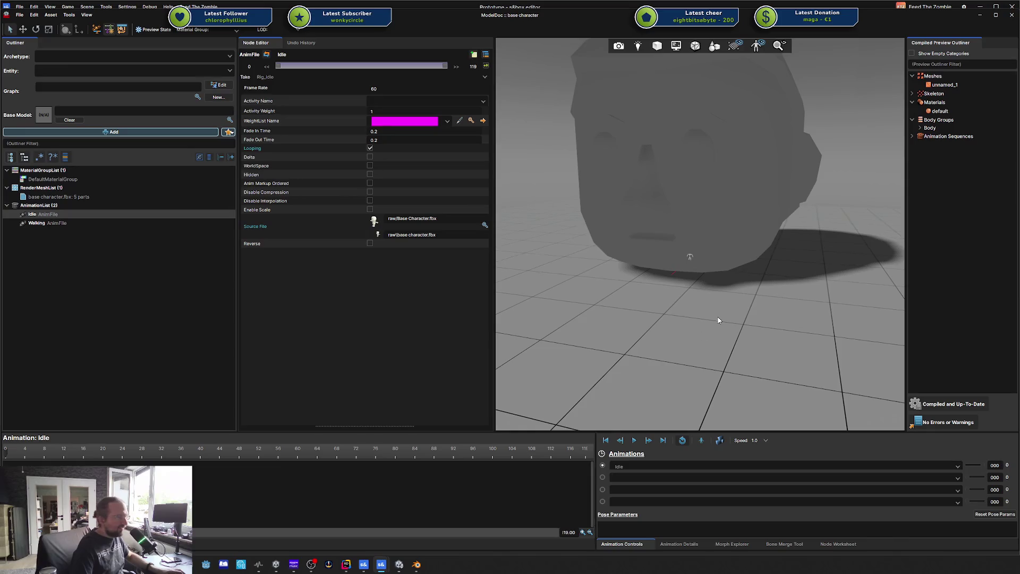
- Bring Blender forward to view the rigged character, then minimize it
left_click(417, 565)
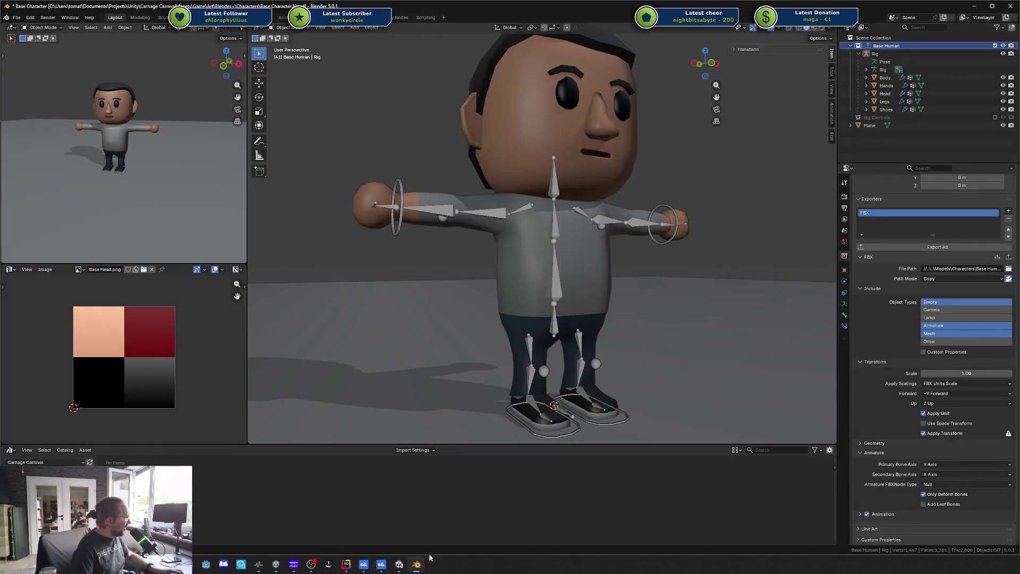
left_click(976, 7)
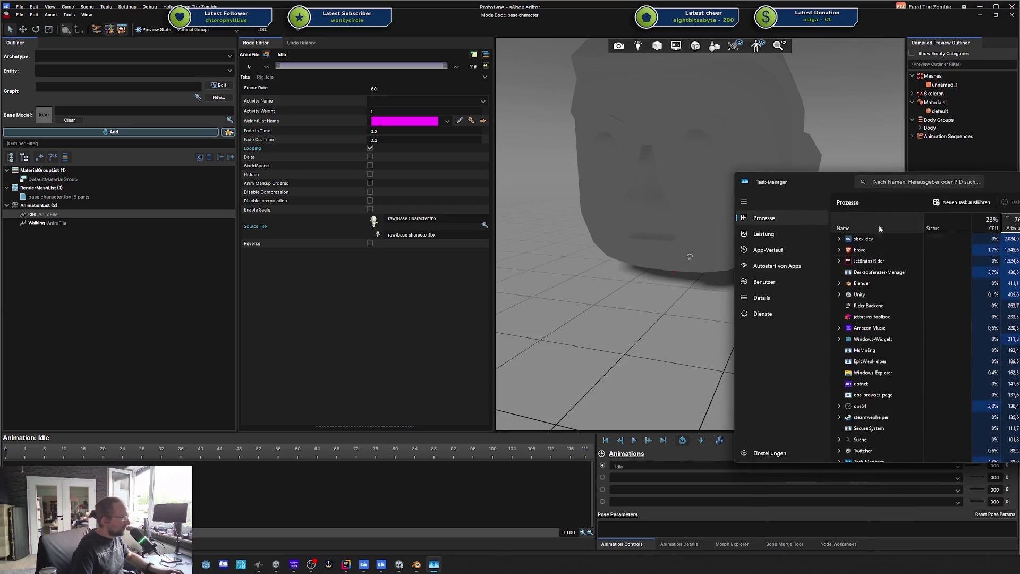
- Move Task Manager into view, expand the Blender process, and widen the window
left_click_drag(851, 182, 774, 189)
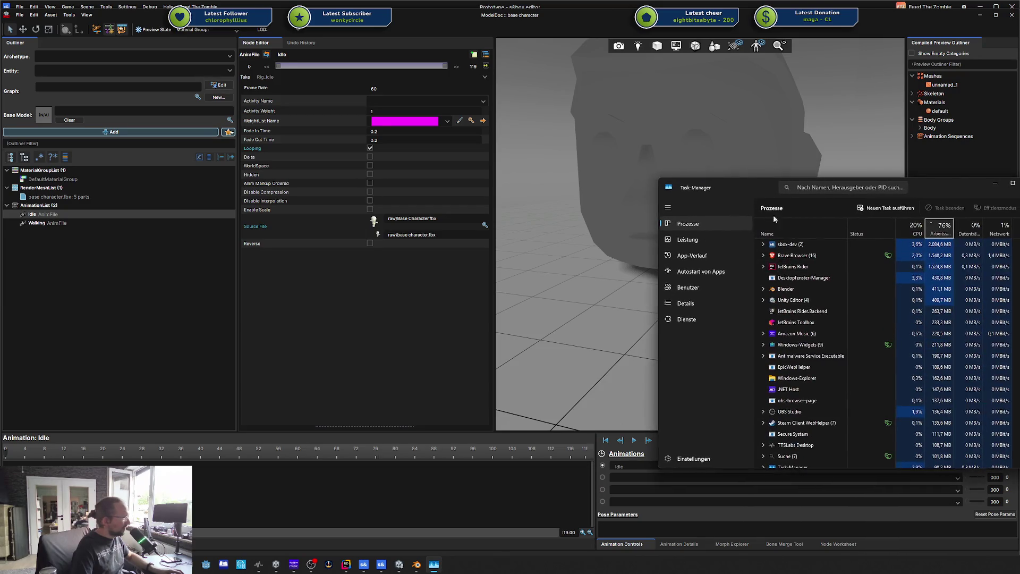
left_click(794, 287)
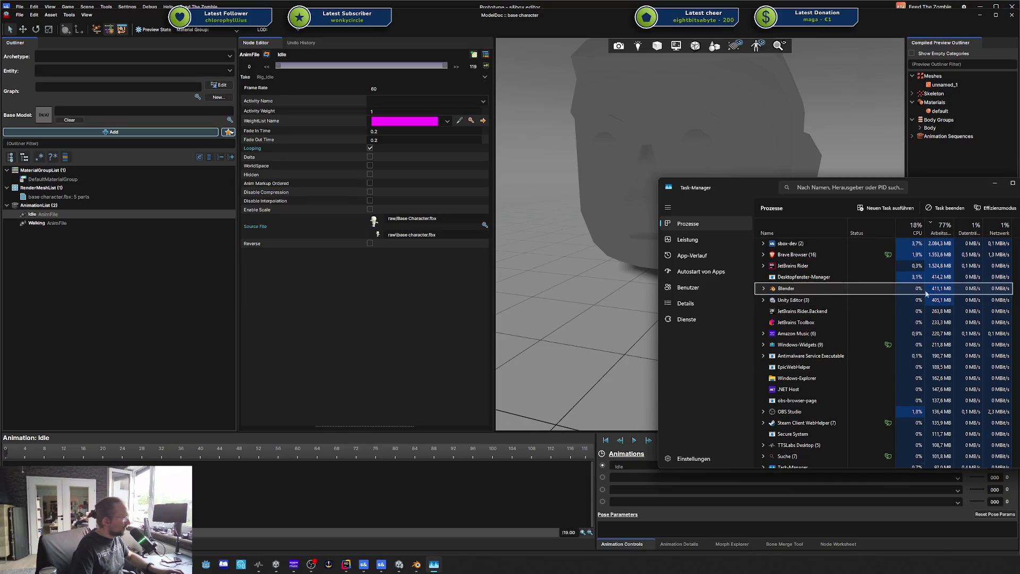
double_click(790, 291)
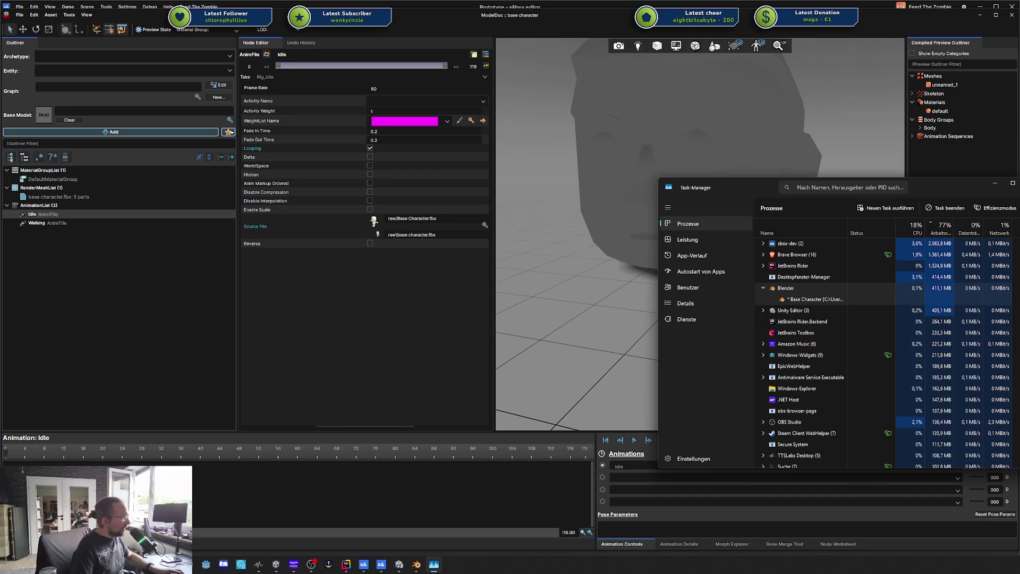
left_click(1016, 207)
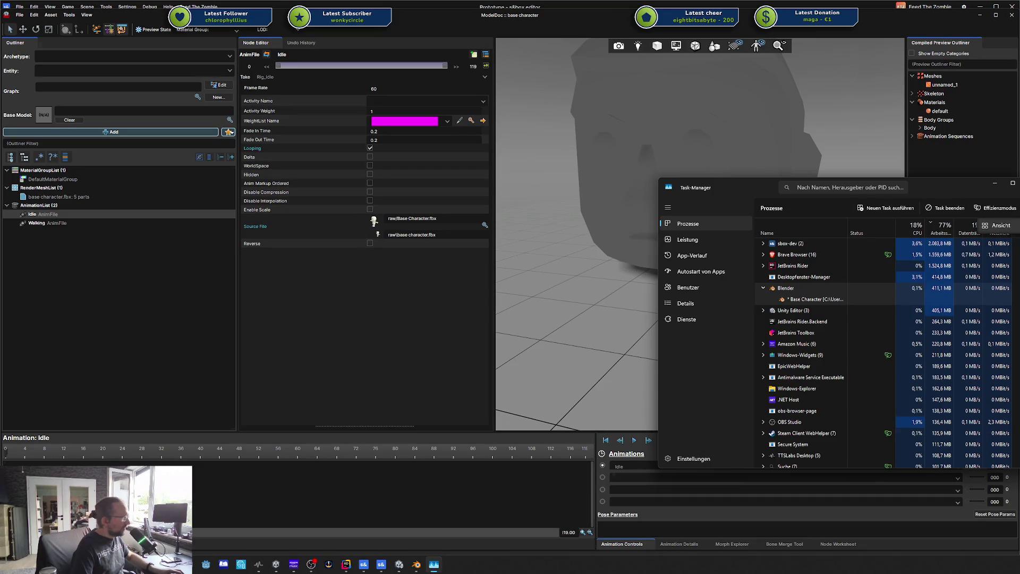
left_click(1016, 208)
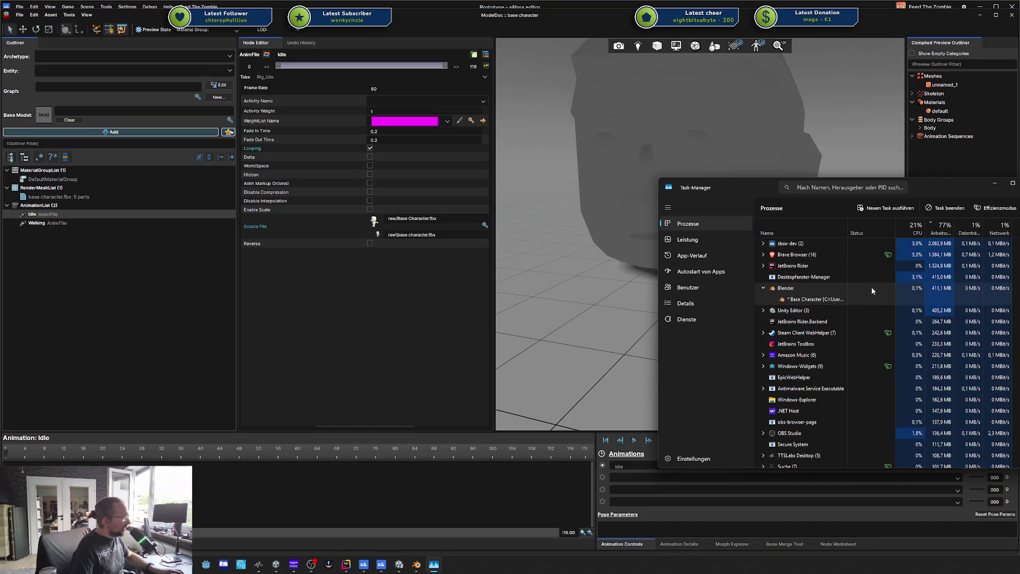
right_click(859, 236)
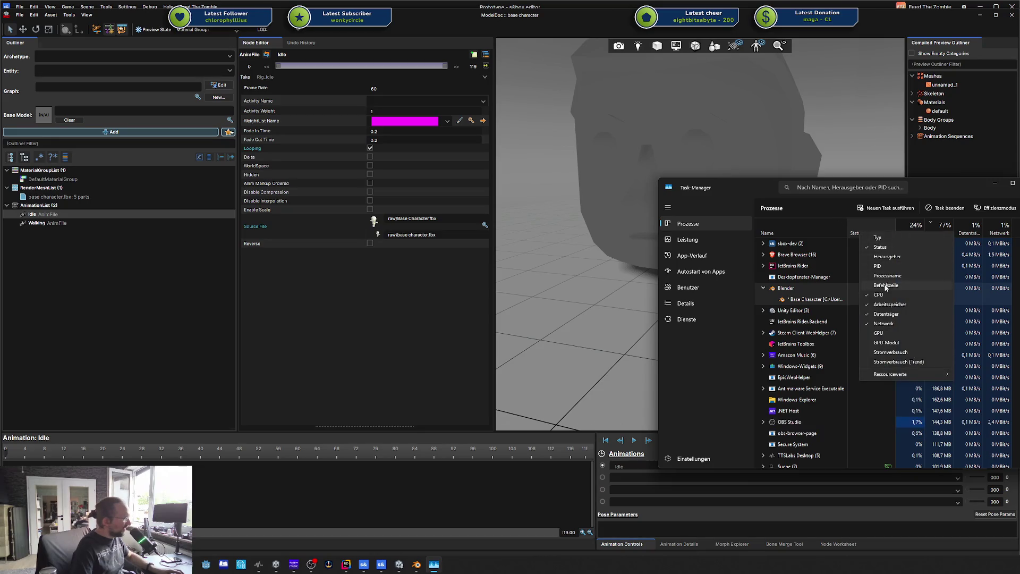
left_click(956, 311)
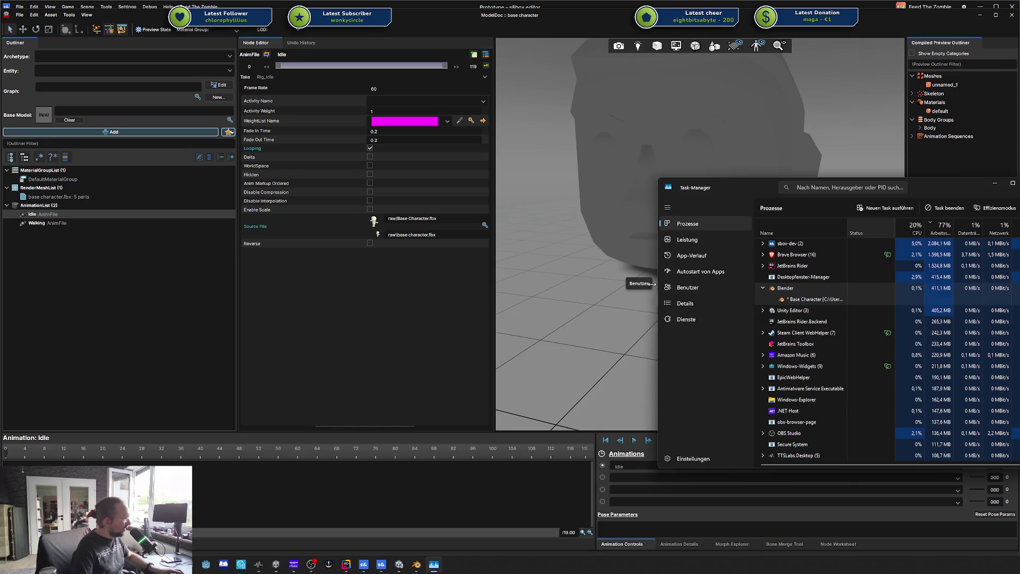
left_click_drag(659, 287, 522, 291)
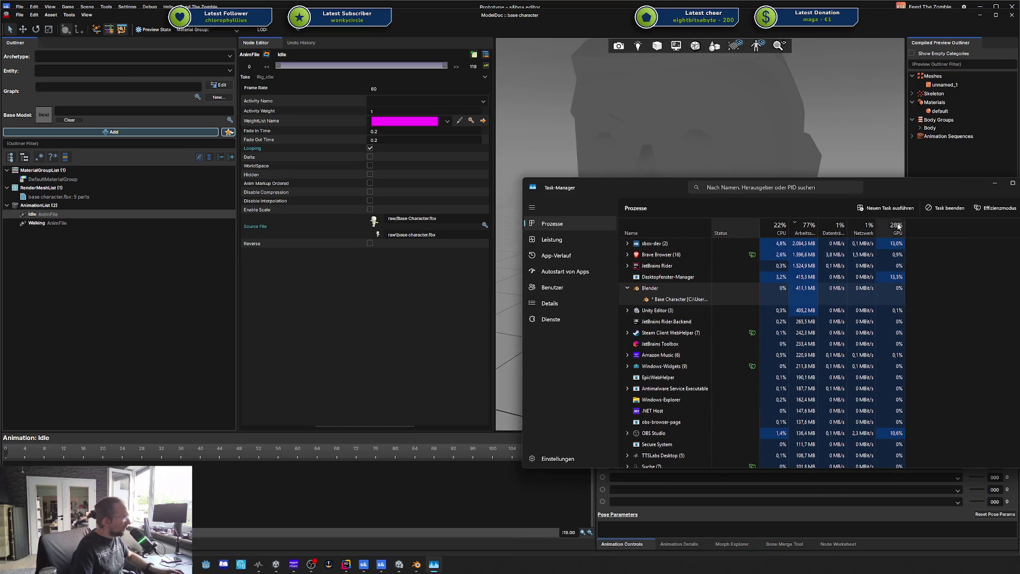
- Add the GPU-Modul column and check the GPU used by Blender, sbox-dev and Brave
right_click(690, 220)
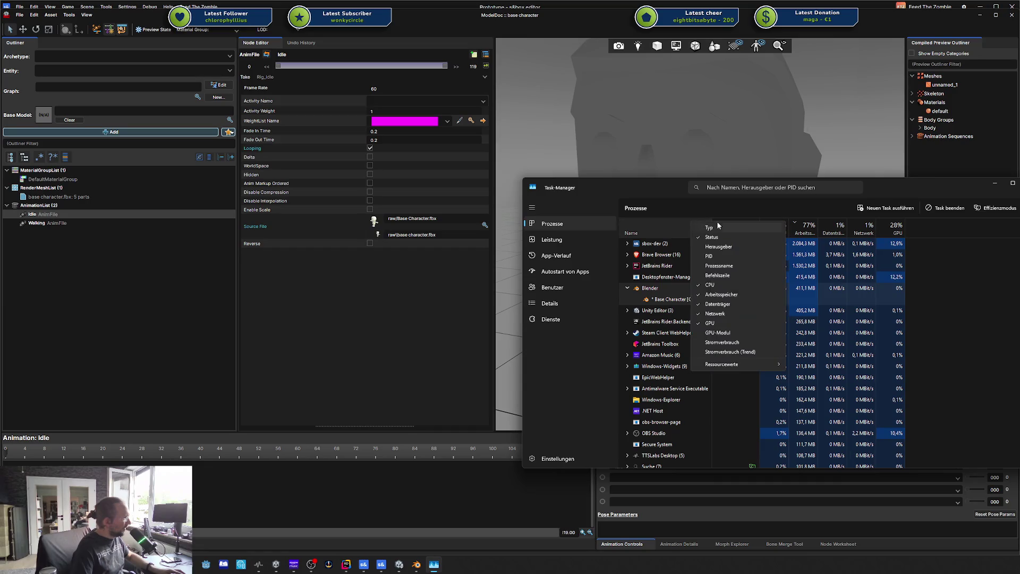
left_click(744, 333)
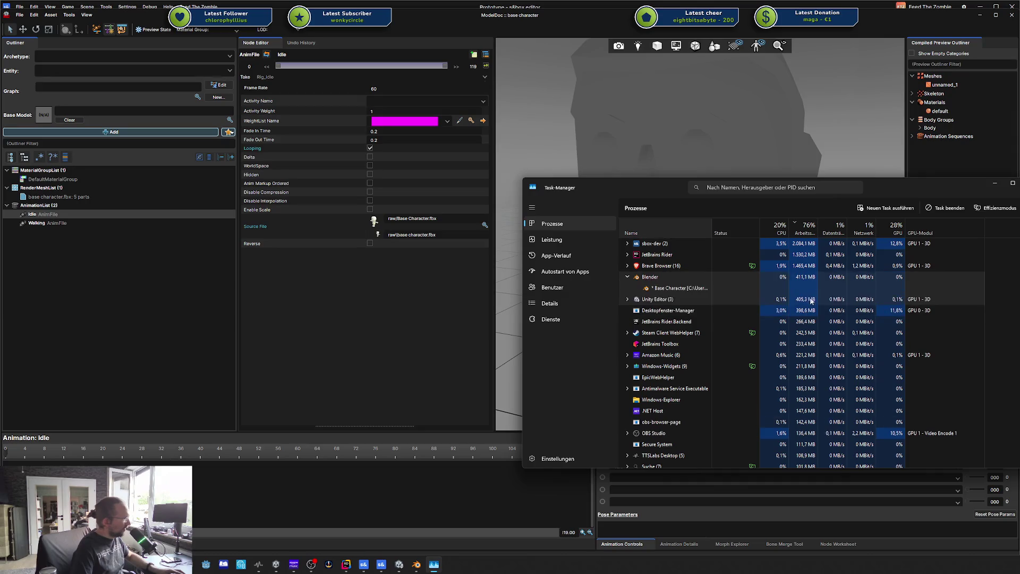
left_click(736, 279)
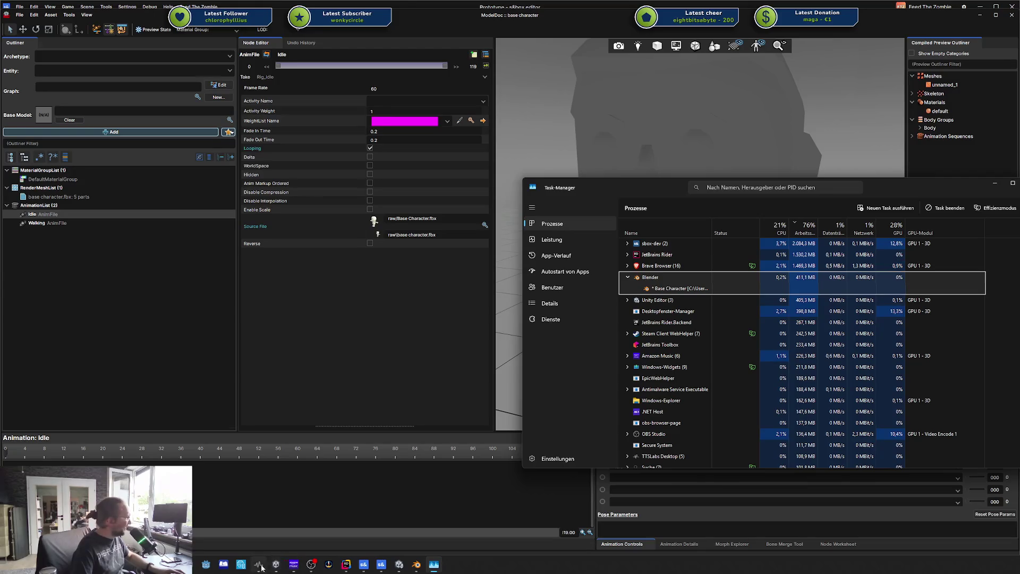
mouse_move(291, 567)
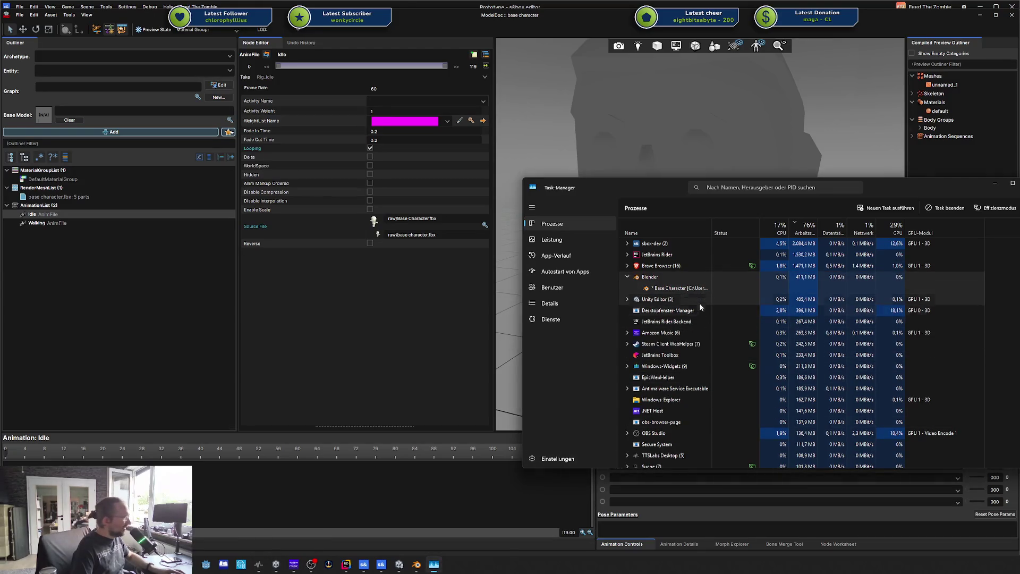
left_click(684, 247)
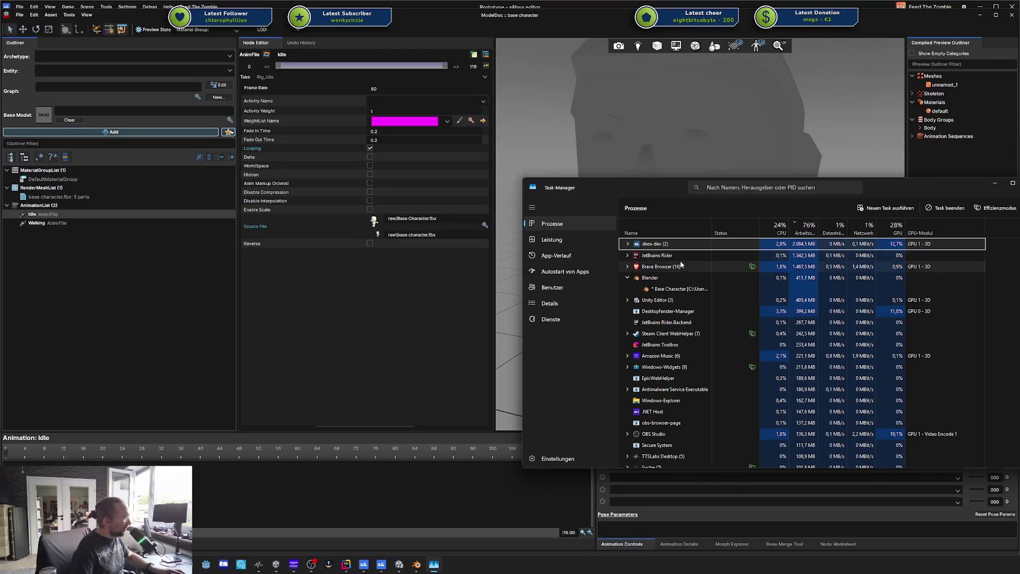
left_click(679, 267)
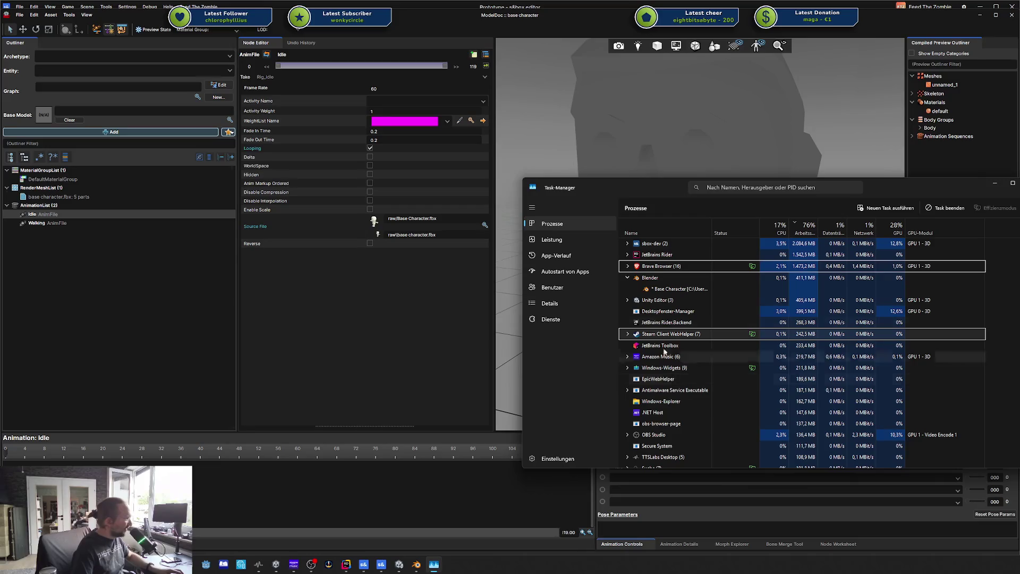
- Check the Blender and Unity Editor processes' GPU, then close Task Manager
scroll(658, 326, "down", 5)
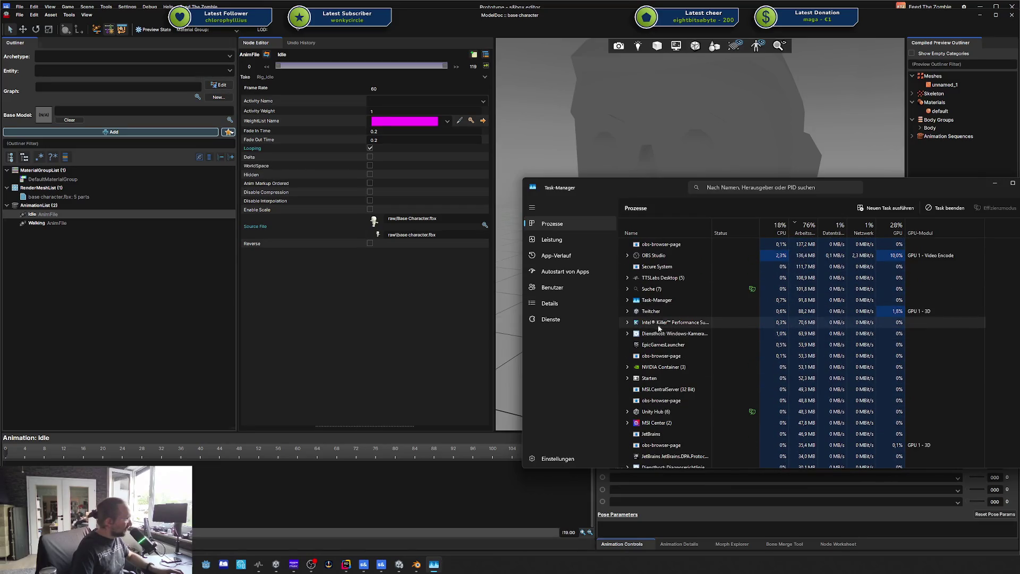
scroll(658, 329, "up", 5)
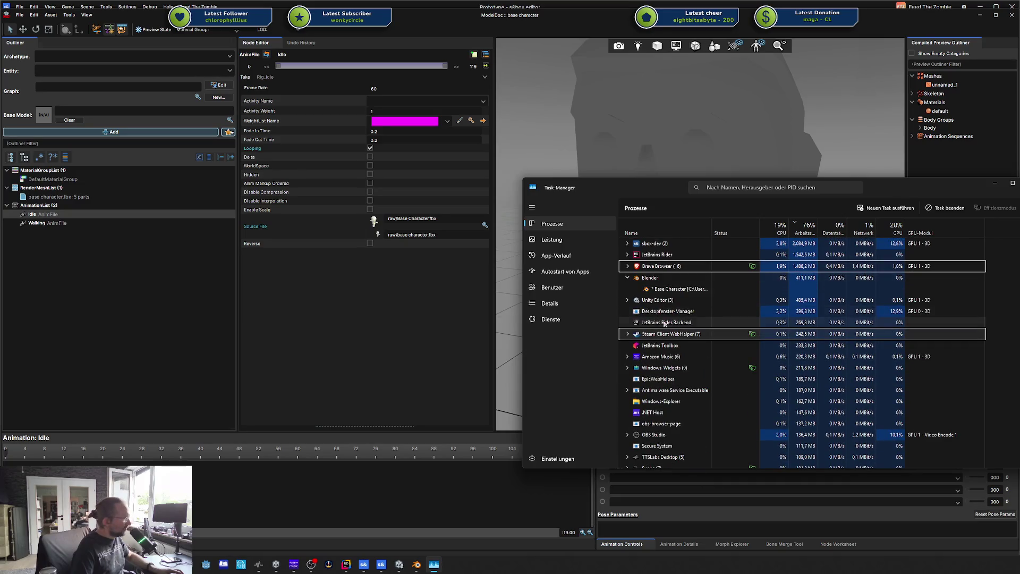
left_click(659, 278)
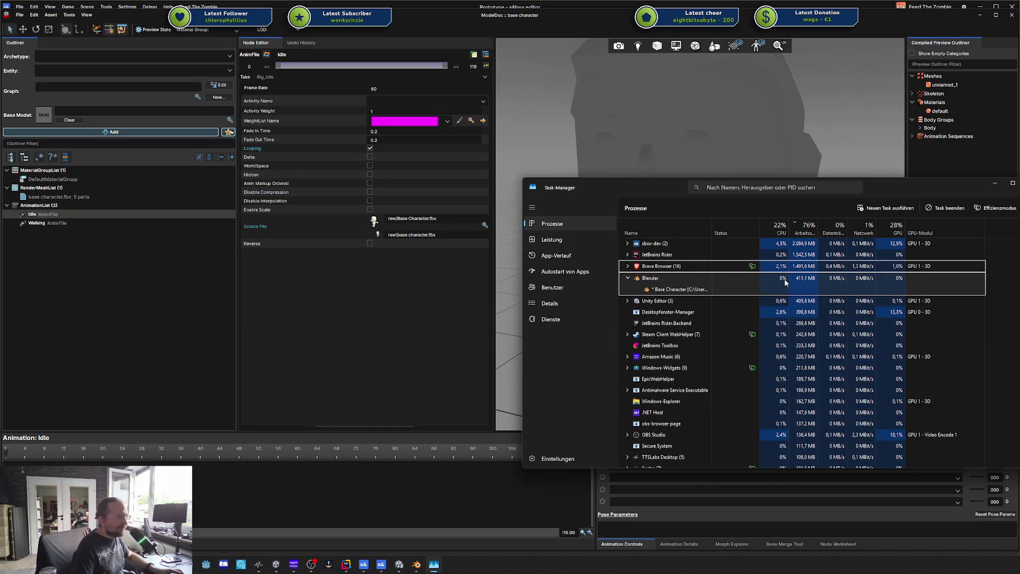
left_click(675, 304)
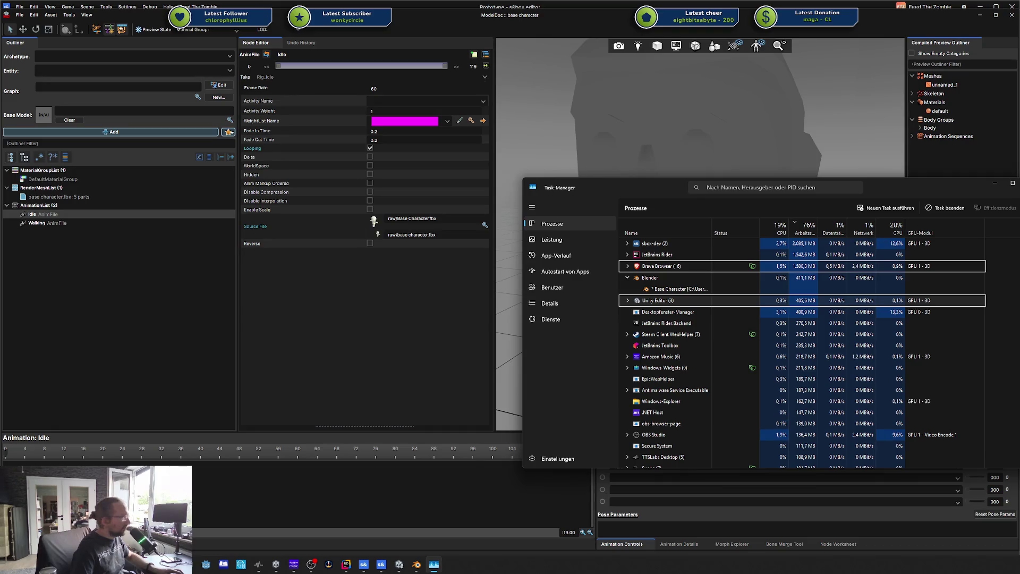
key("alt+F4")
- In Blender Preferences > System, keep the NVIDIA GeForce RTX 5080 Laptop GPU as display device
left_click(416, 564)
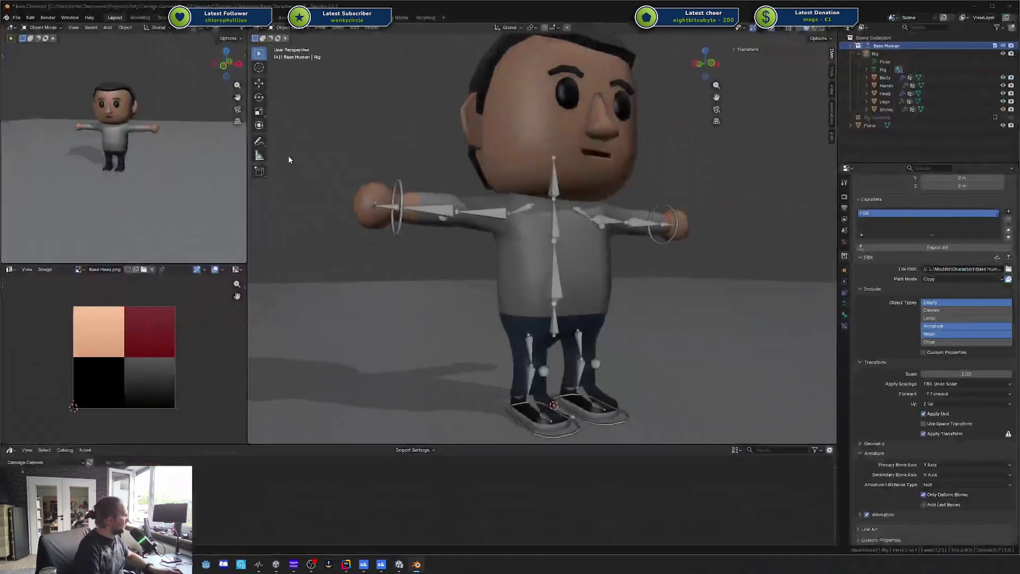
left_click(19, 18)
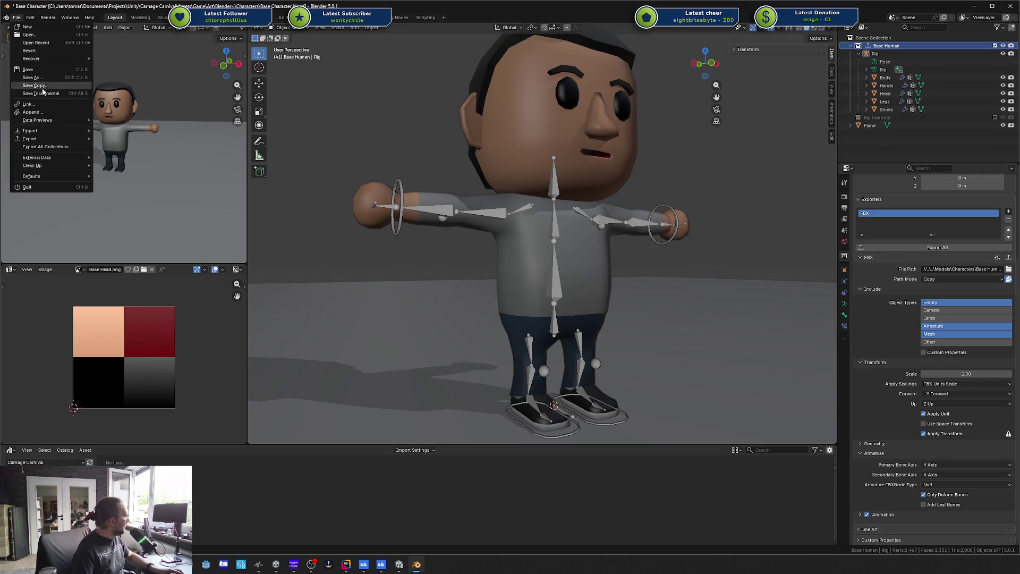
mouse_move(21, 24)
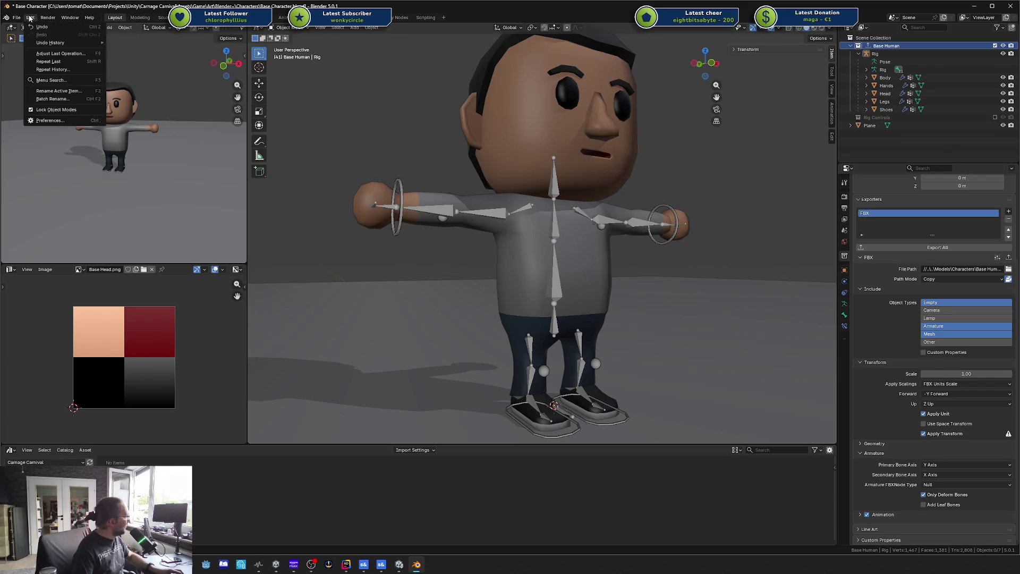
left_click(37, 122)
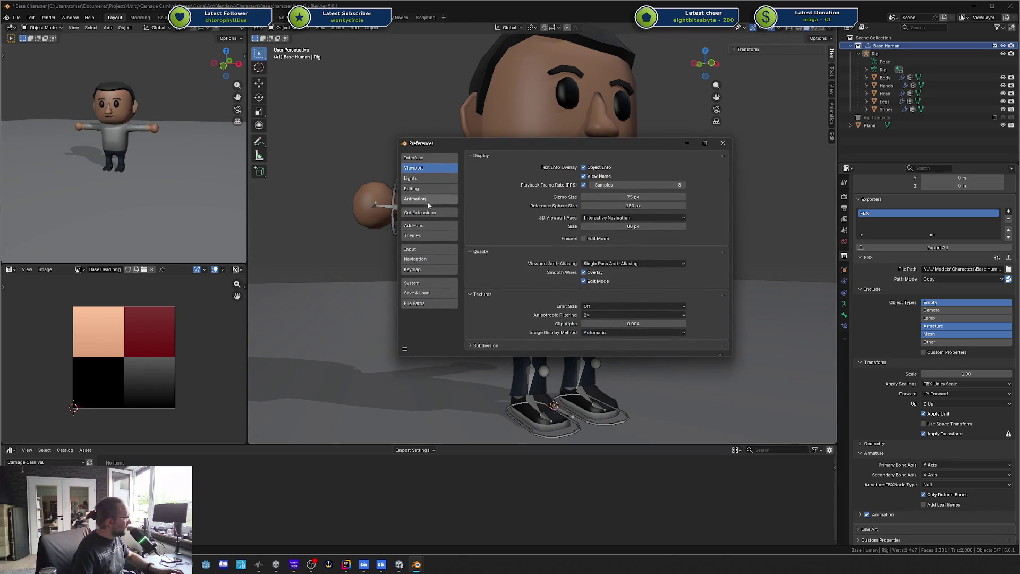
left_click(420, 283)
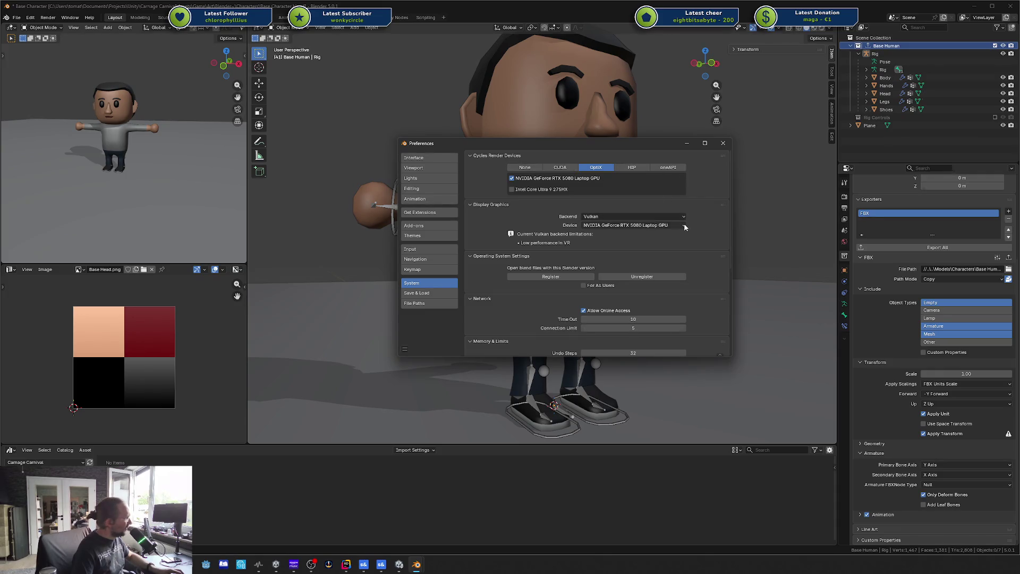
left_click(628, 226)
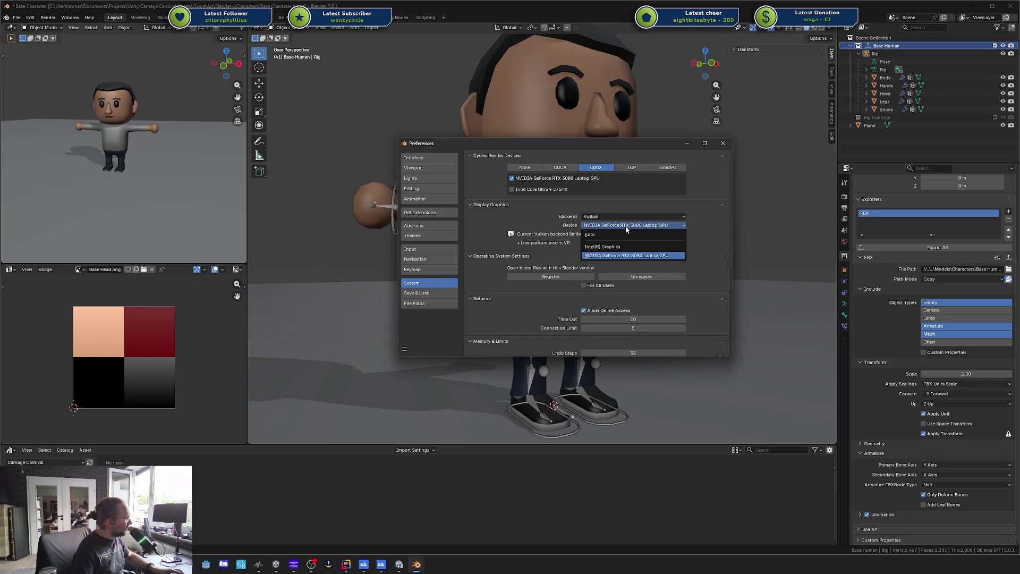
left_click(626, 225)
scroll(659, 237, "down", 1)
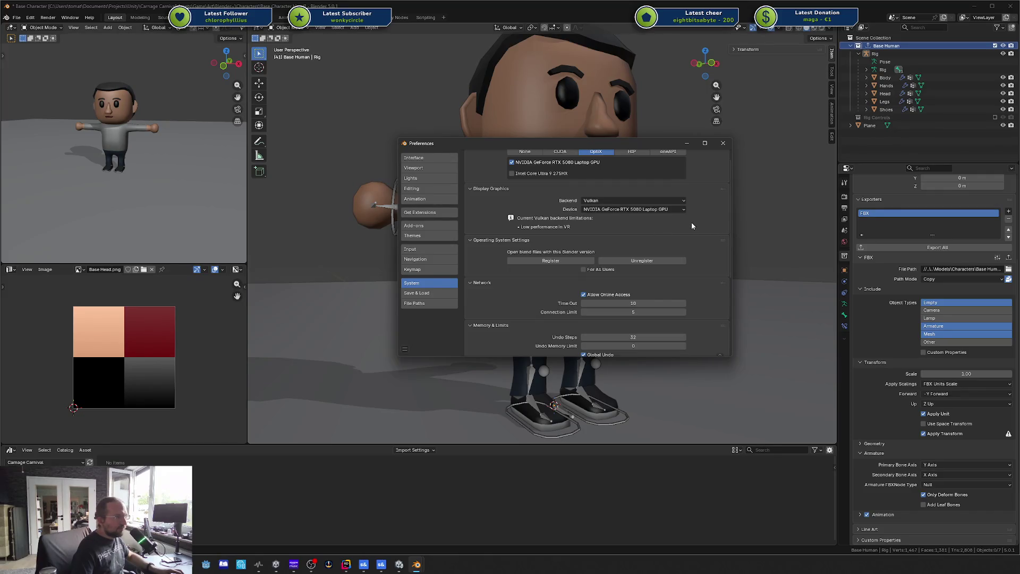
left_click(723, 142)
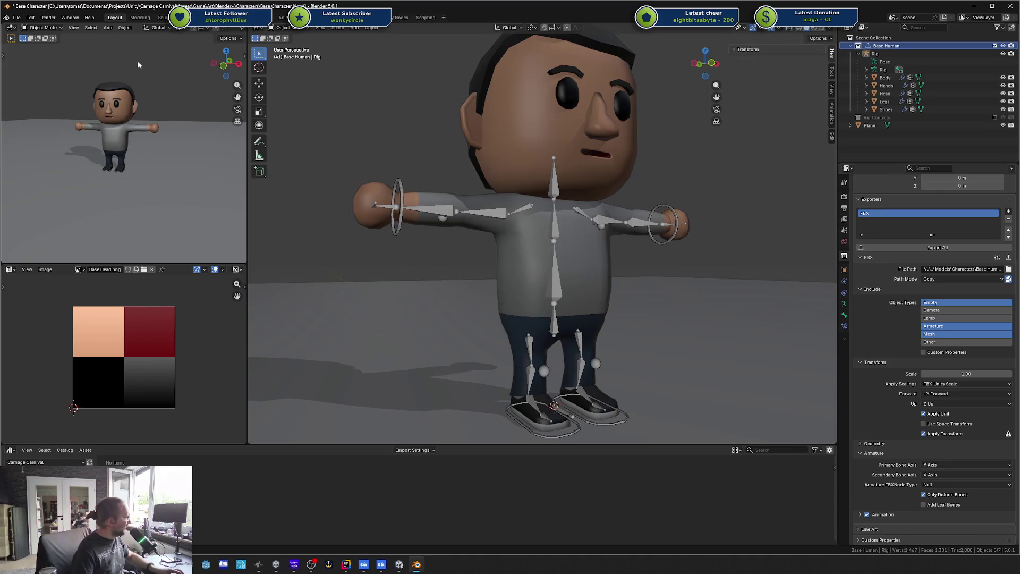
left_click(17, 17)
mouse_move(39, 156)
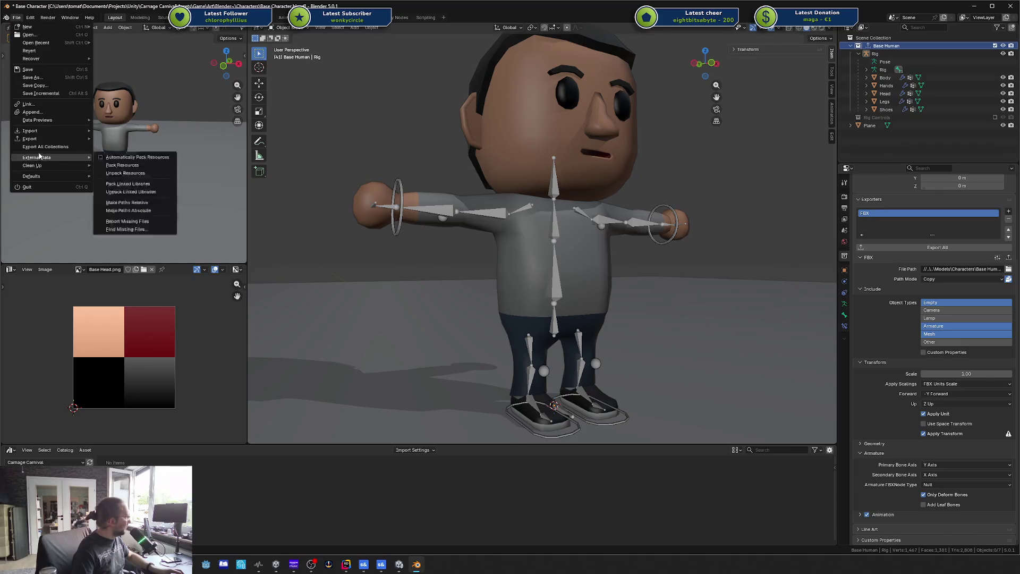
mouse_move(31, 17)
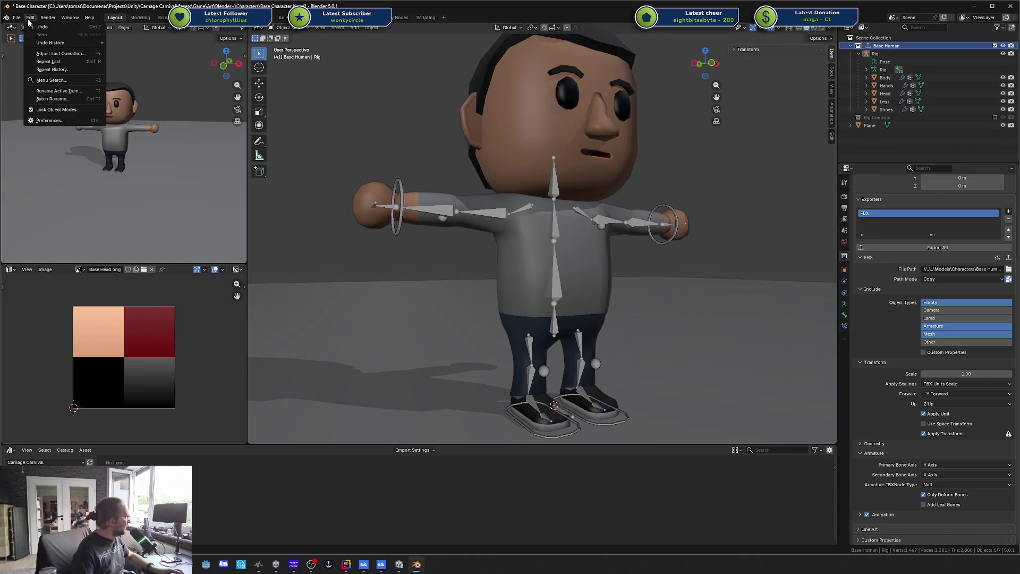
left_click(51, 121)
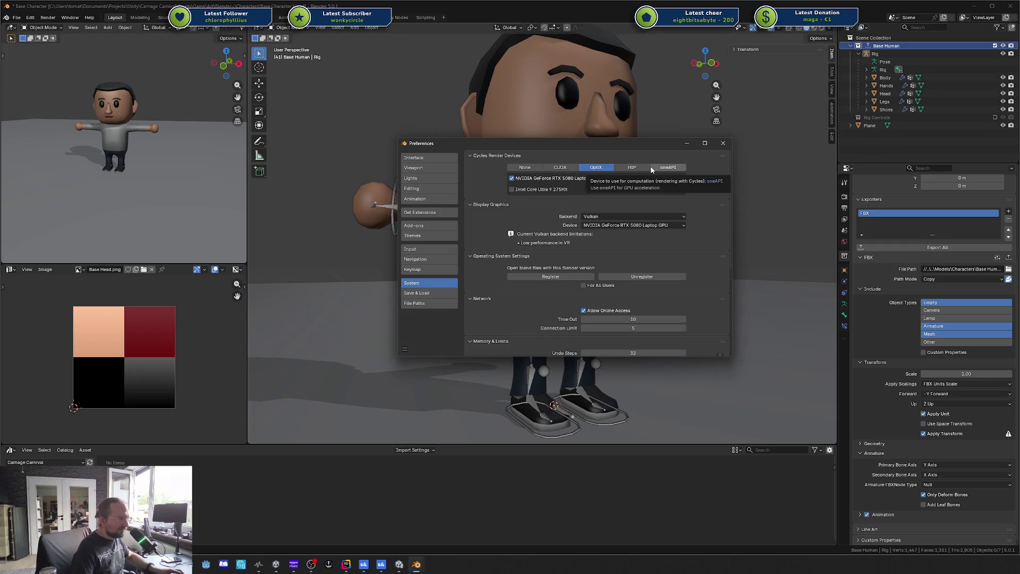
left_click(615, 225)
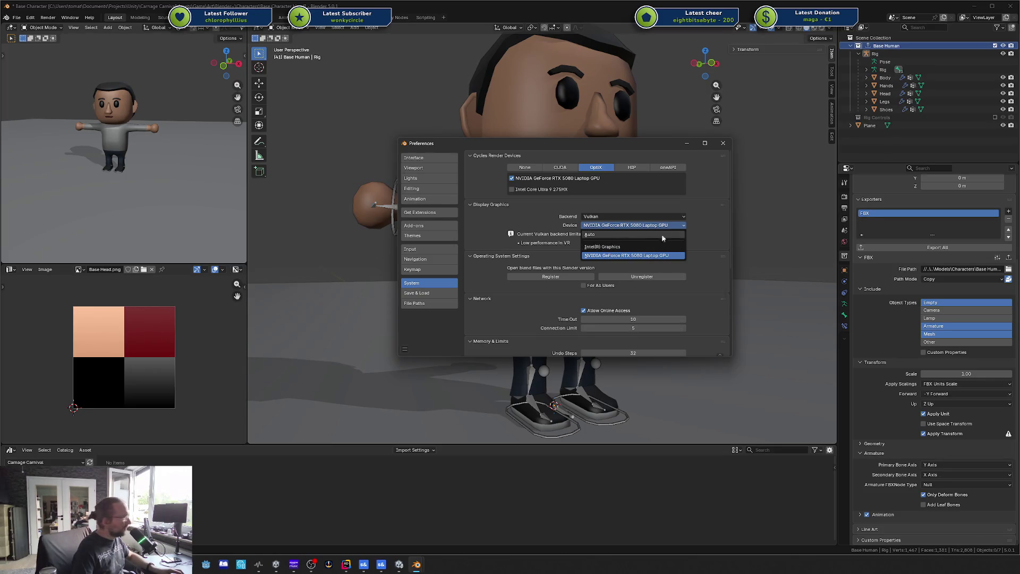
left_click(623, 227)
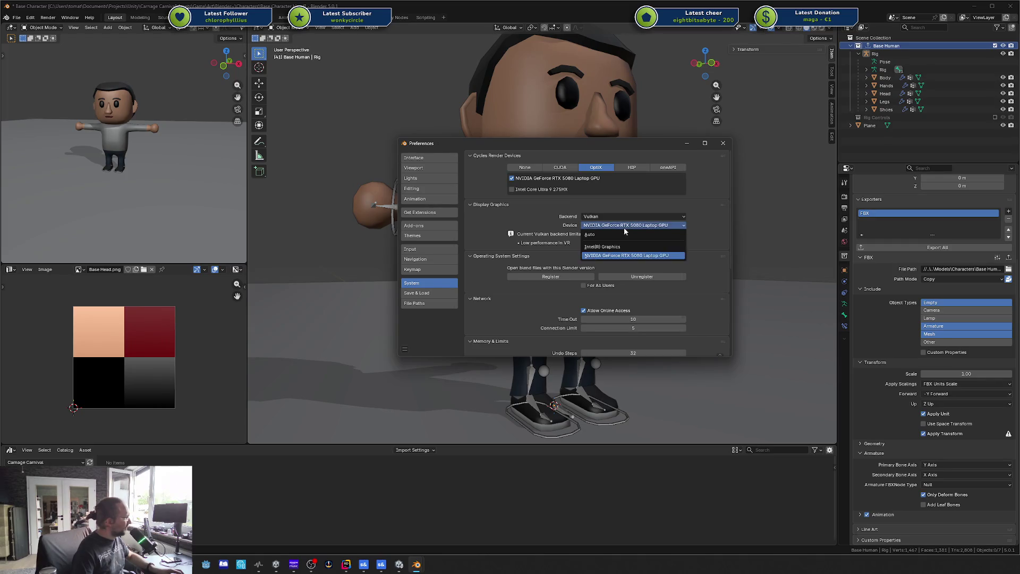
left_click(614, 227)
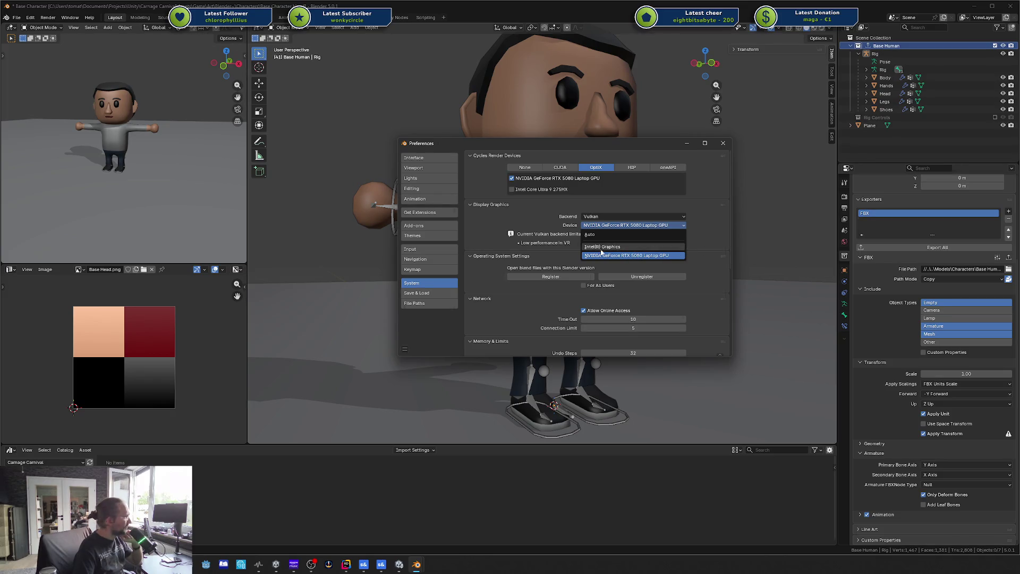
left_click(681, 226)
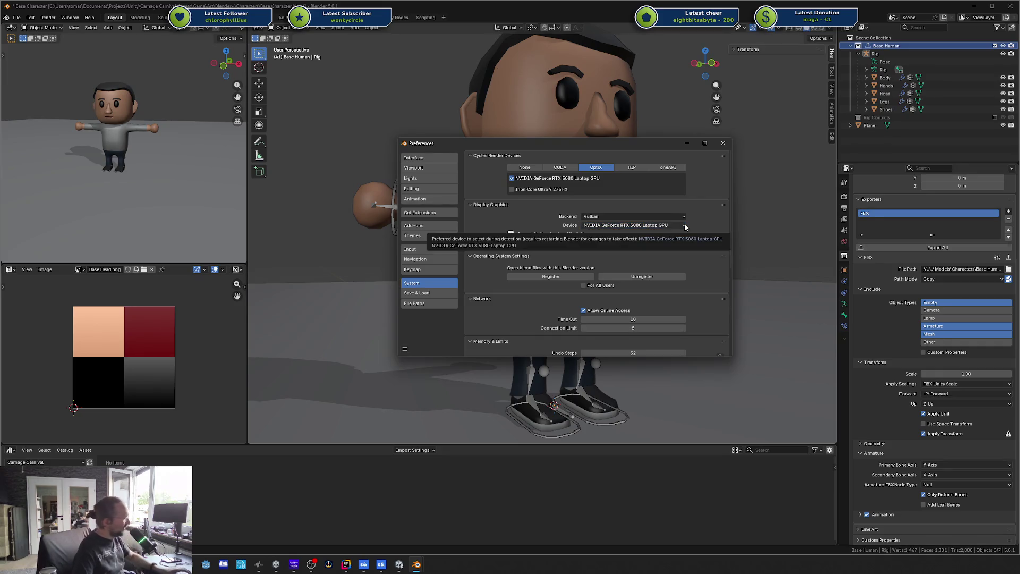
left_click(680, 217)
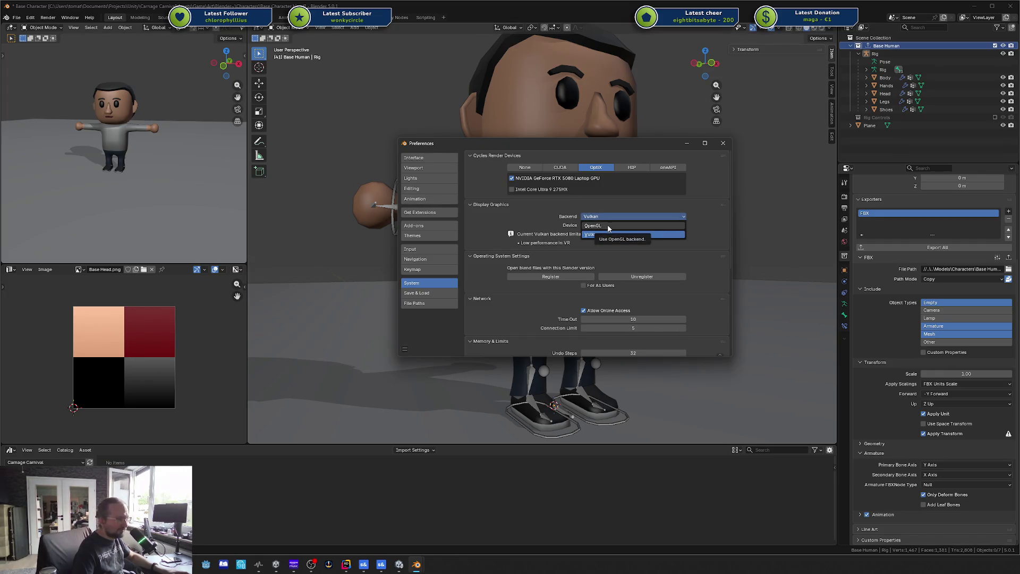
left_click(697, 220)
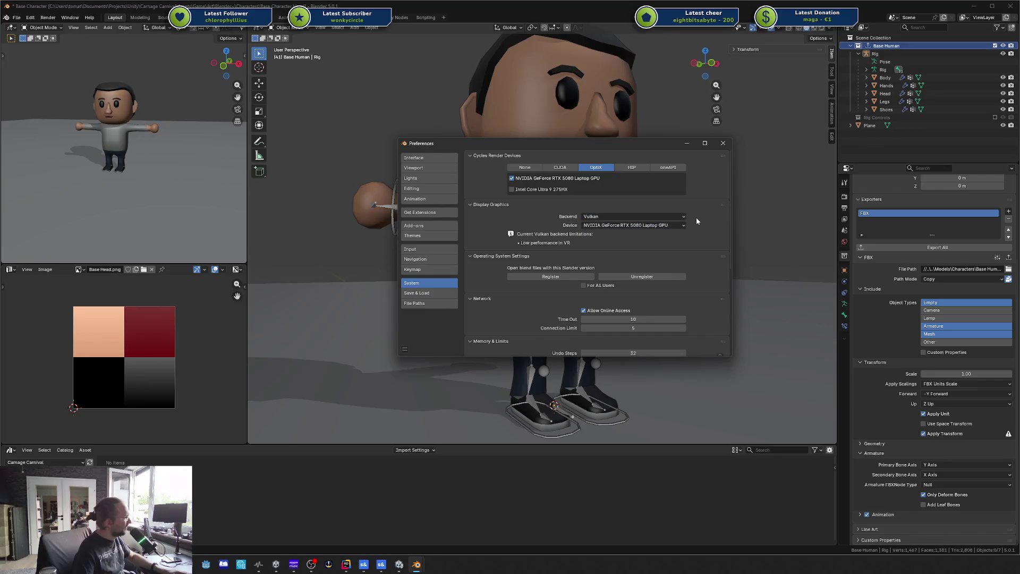
scroll(611, 241, "down", 1)
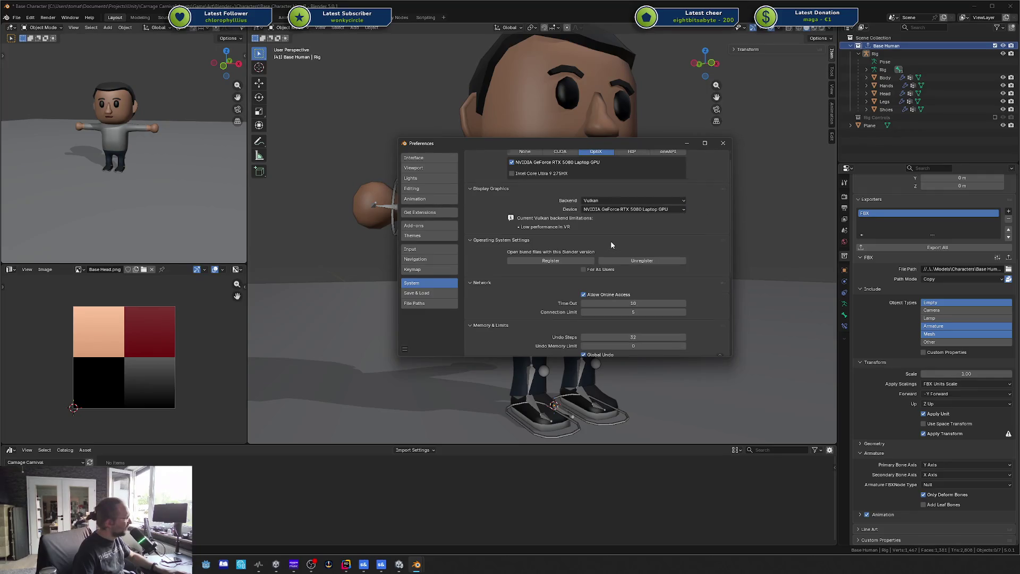
scroll(611, 241, "up", 1)
scroll(558, 244, "down", 4)
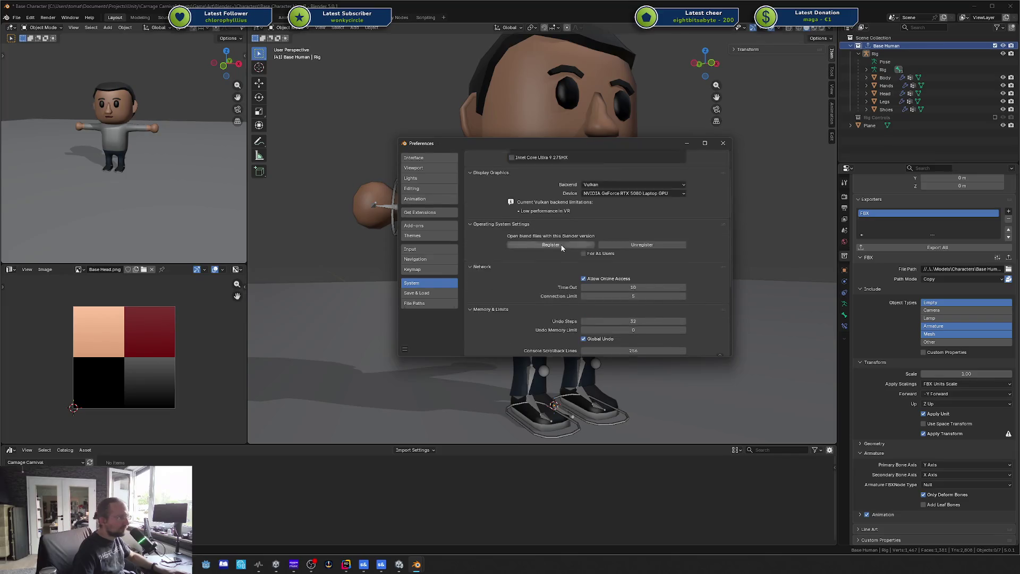
scroll(577, 244, "up", 4)
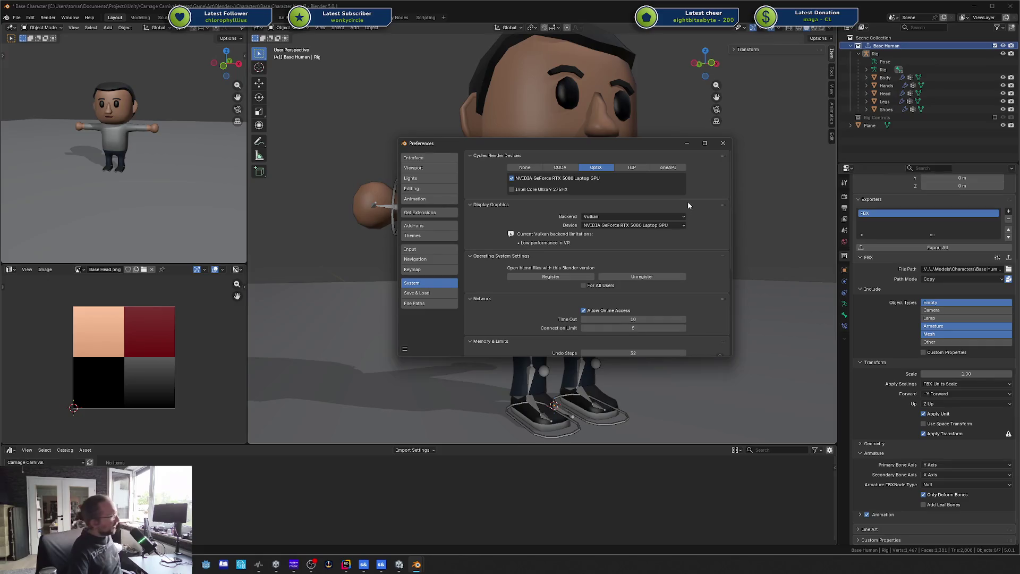
left_click(723, 144)
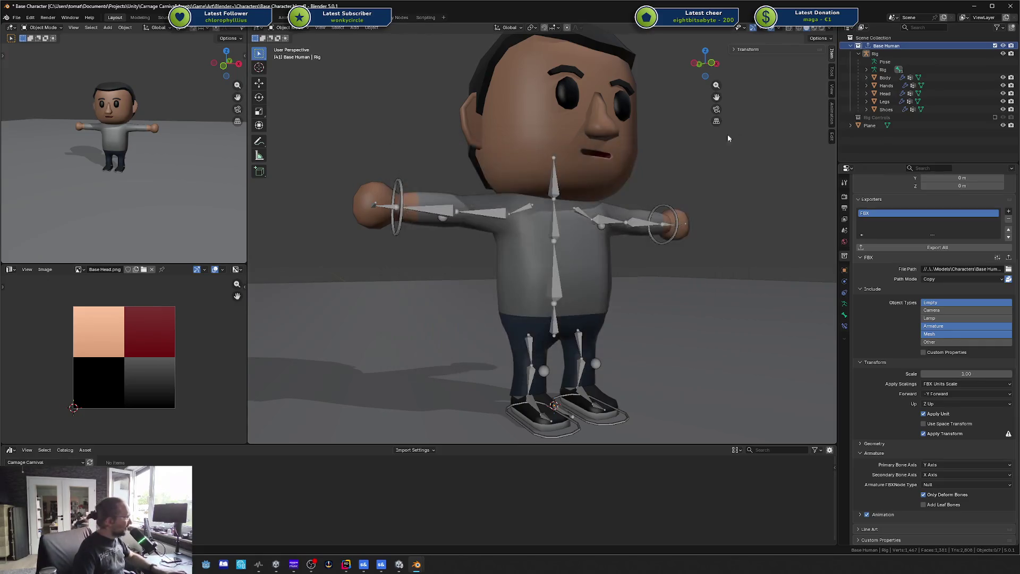
- Minimize Blender and zoom the ModelDoc viewport in and out around the character's head
left_click(976, 7)
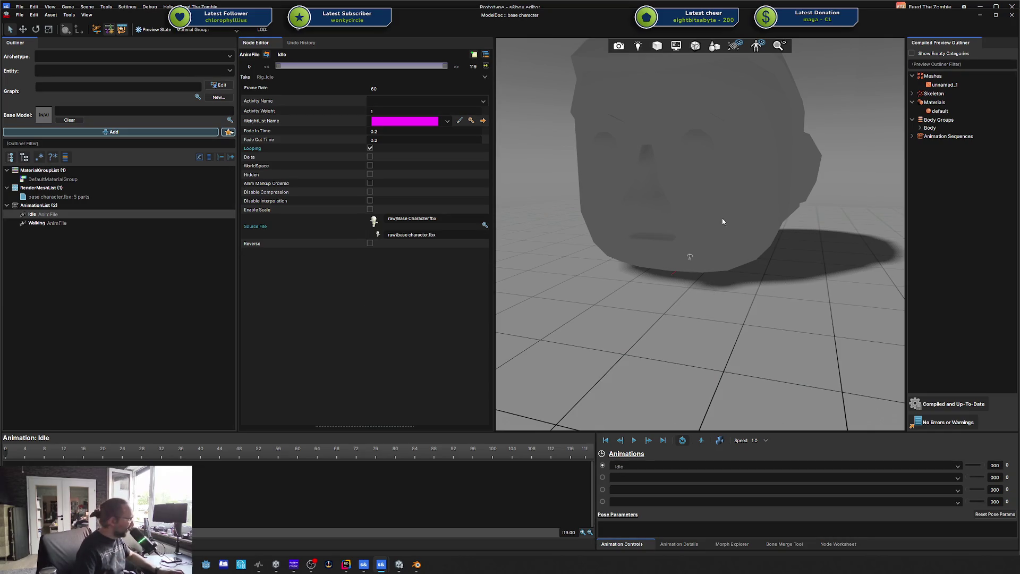
scroll(723, 222, "up", 3)
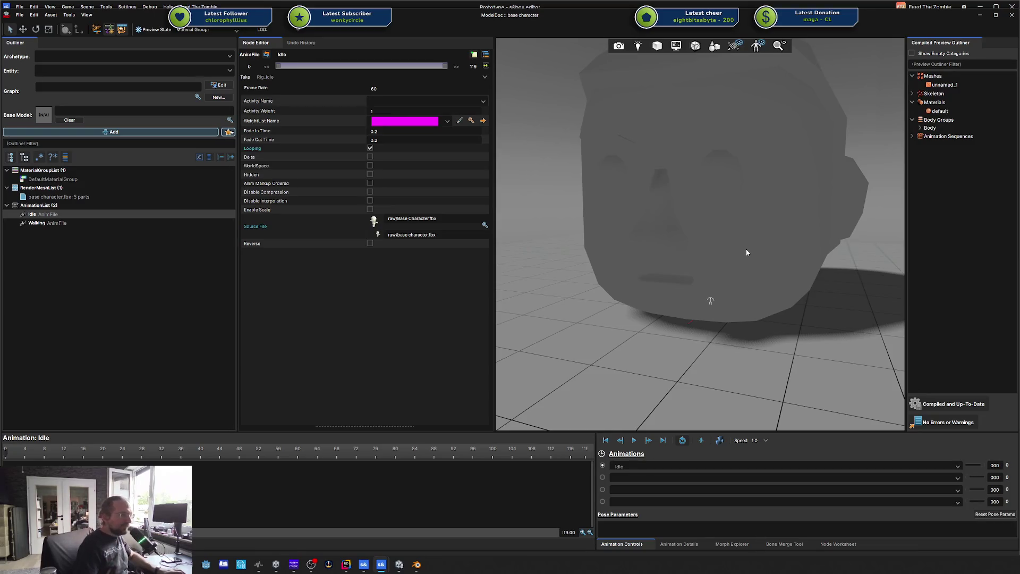
scroll(795, 253, "down", 4)
scroll(795, 253, "up", 10)
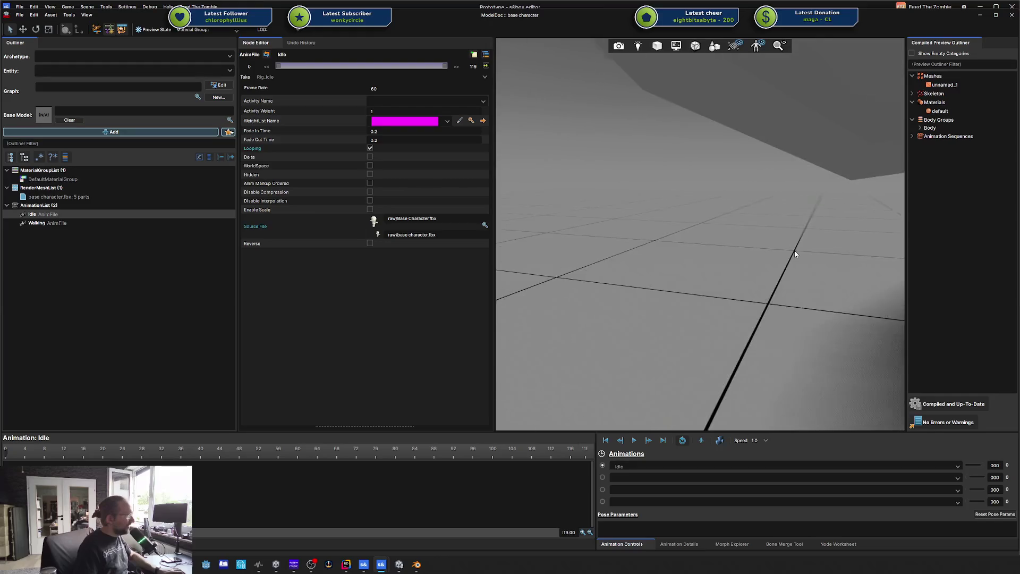
scroll(795, 254, "down", 5)
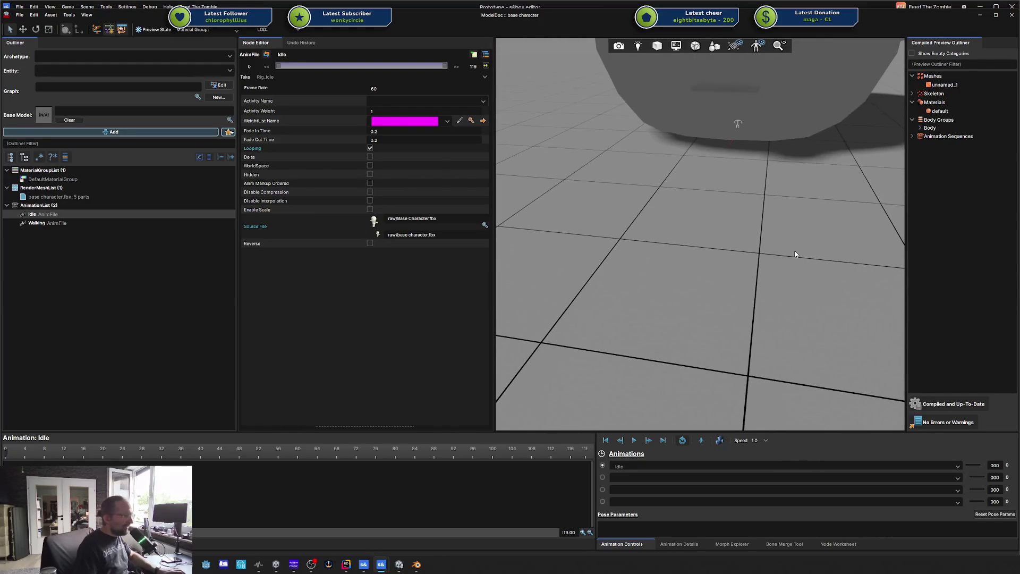
scroll(795, 254, "down", 4)
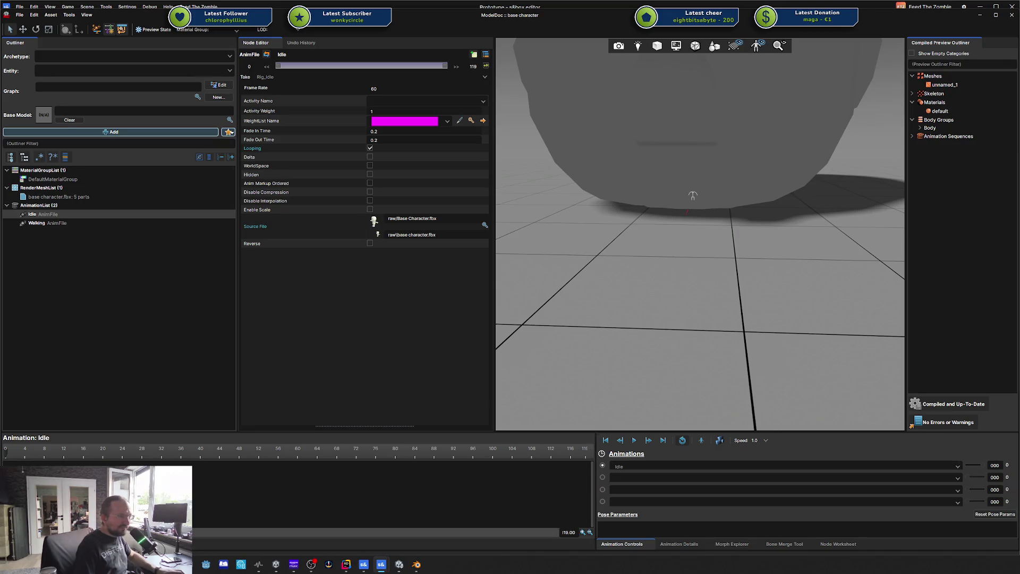
key("alt+Tab")
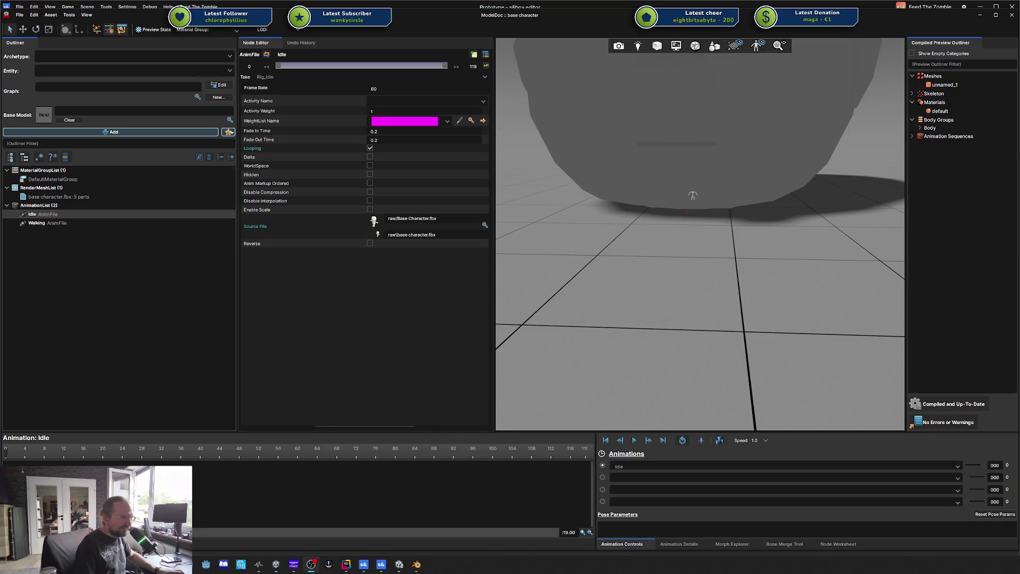
mouse_move(786, 257)
left_mouse_down()
mouse_move(754, 247)
mouse_move(787, 261)
left_mouse_up()
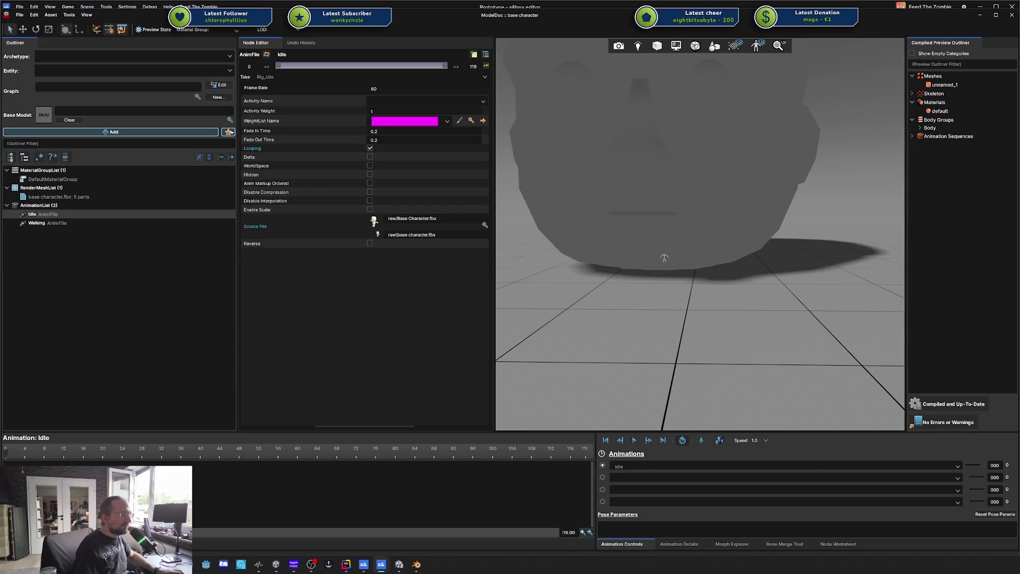
left_click_drag(868, 180, 738, 181)
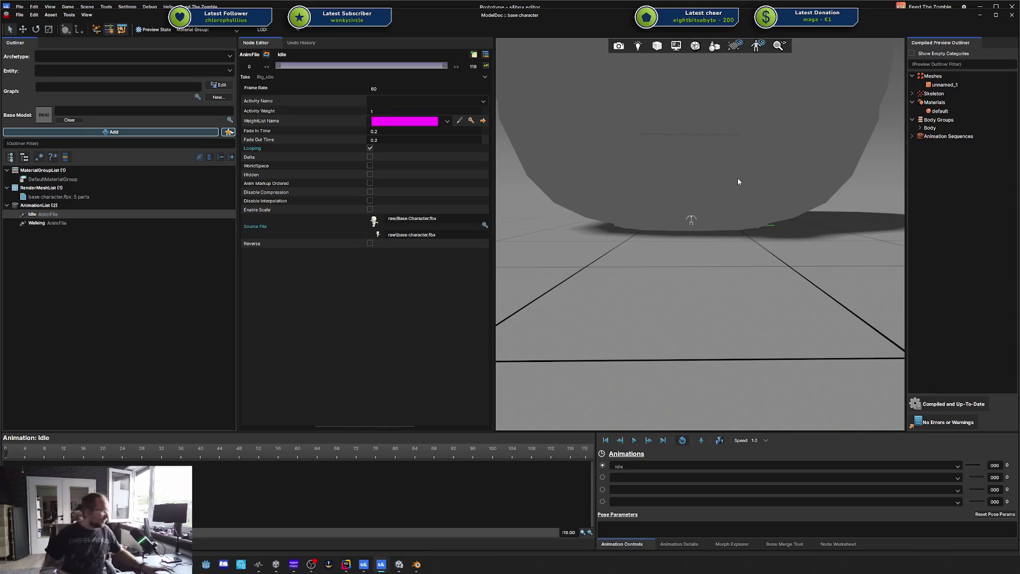
- Search Windows for 'energie' to bring up the power plan settings
key("super")
type("energ")
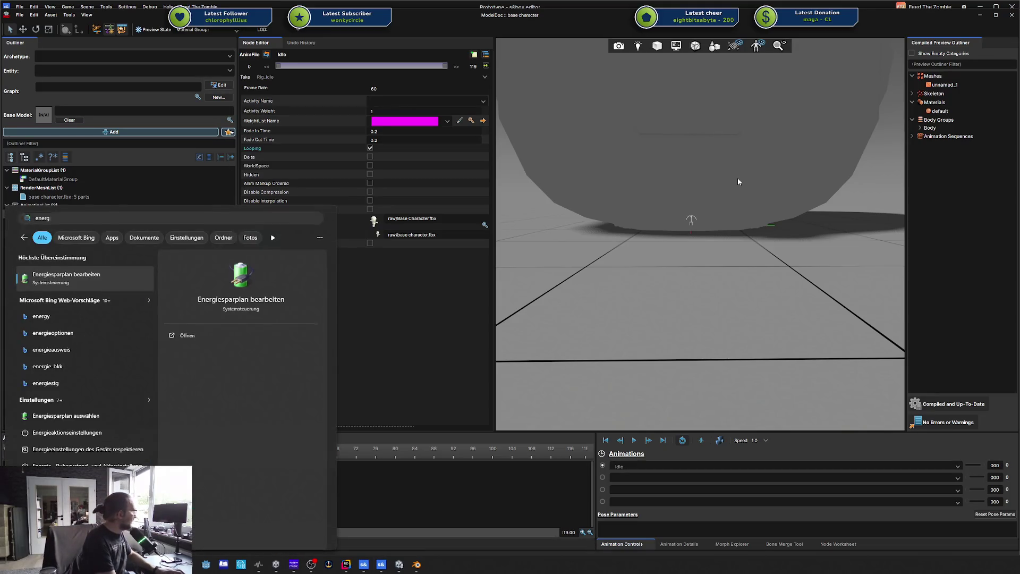
key("Return")
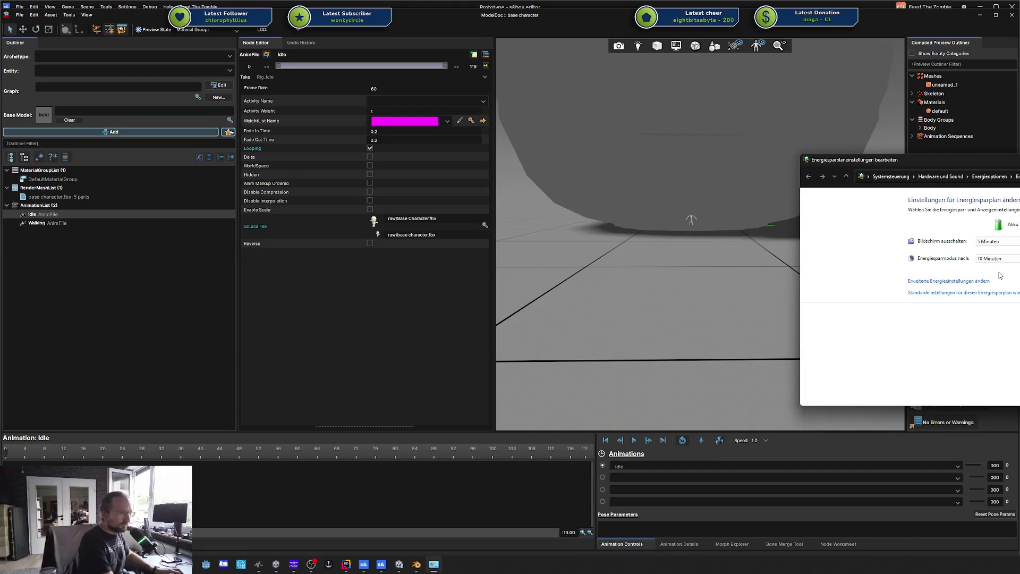
key("super")
type("energie")
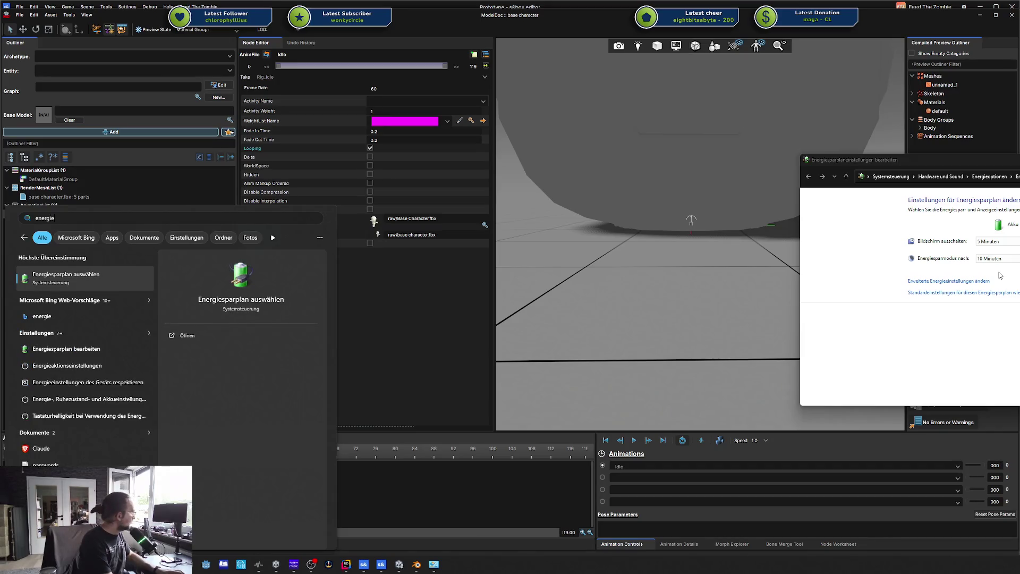
key("Escape")
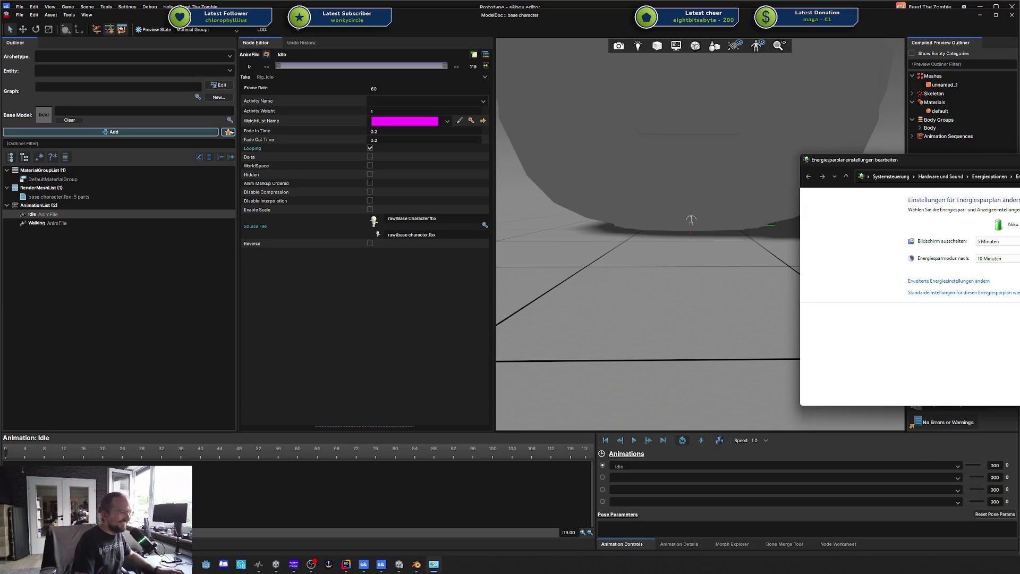
- Open the advanced power settings for the 'Ausbalanciert [Aktiv]' plan, centred on screen
left_click_drag(877, 159, 548, 192)
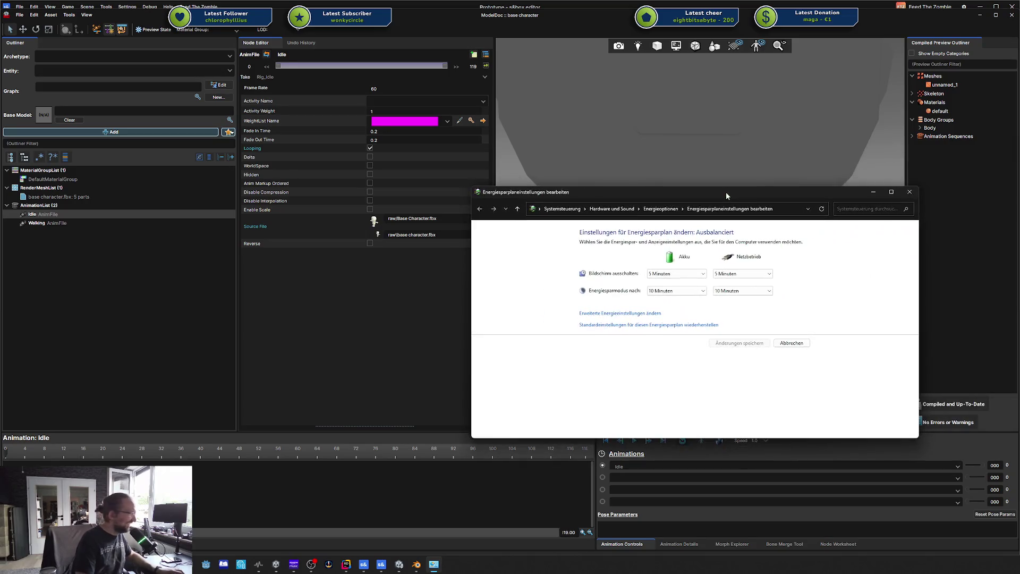
left_click(629, 317)
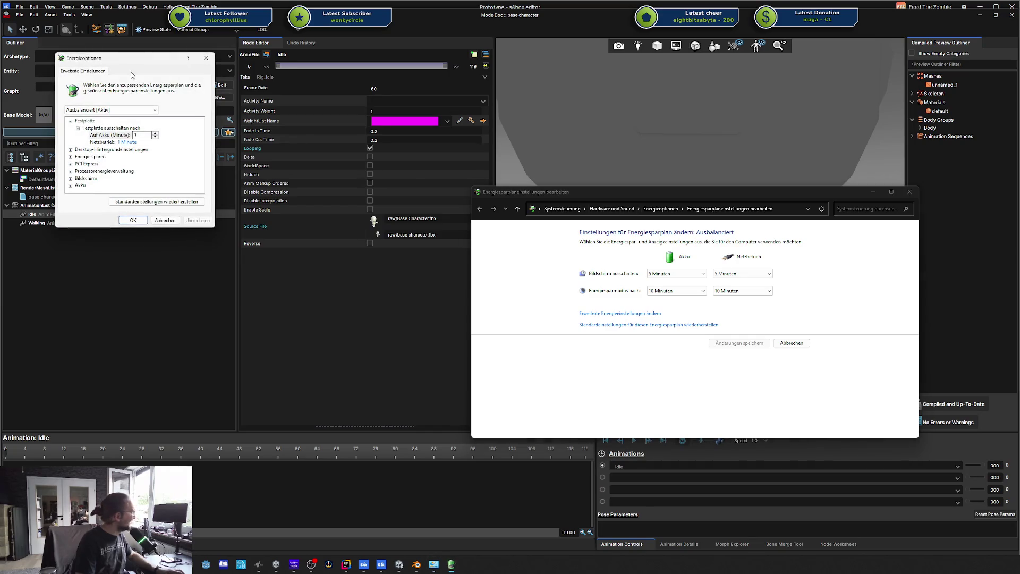
mouse_move(115, 65)
left_mouse_down()
mouse_move(290, 132)
mouse_move(659, 340)
mouse_move(684, 288)
left_mouse_up()
left_click(690, 330)
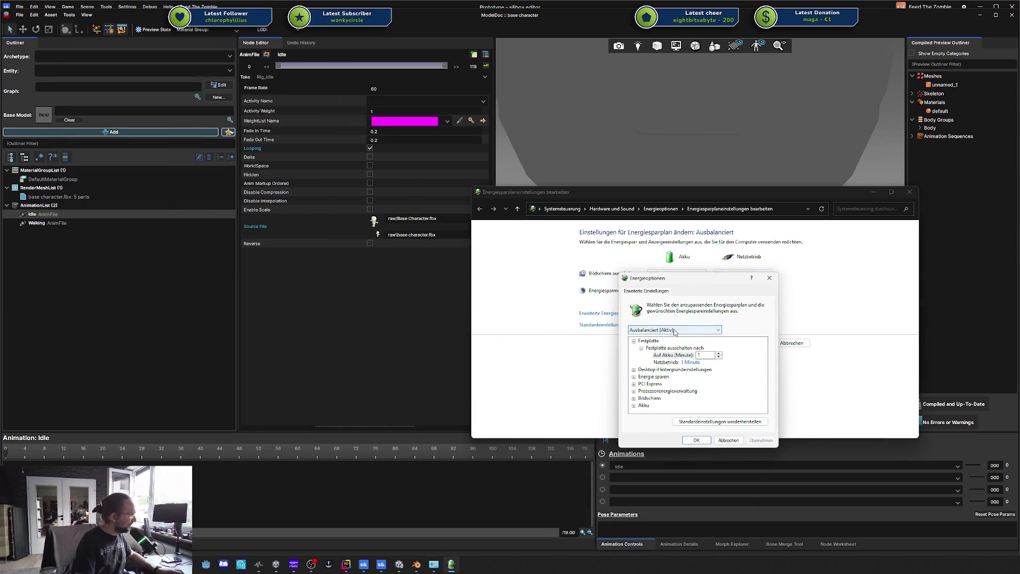
left_click(686, 338)
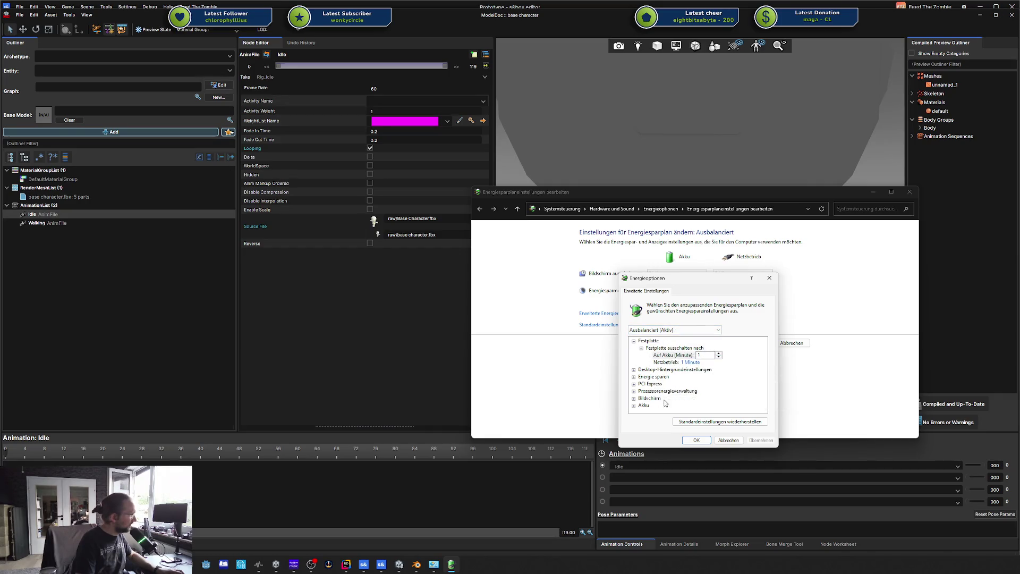
- Browse the Energie sparen, Prozessorenergieverwaltung and Desktop-Hintergrundeinstellungen nodes in the settings tree
left_click(634, 377)
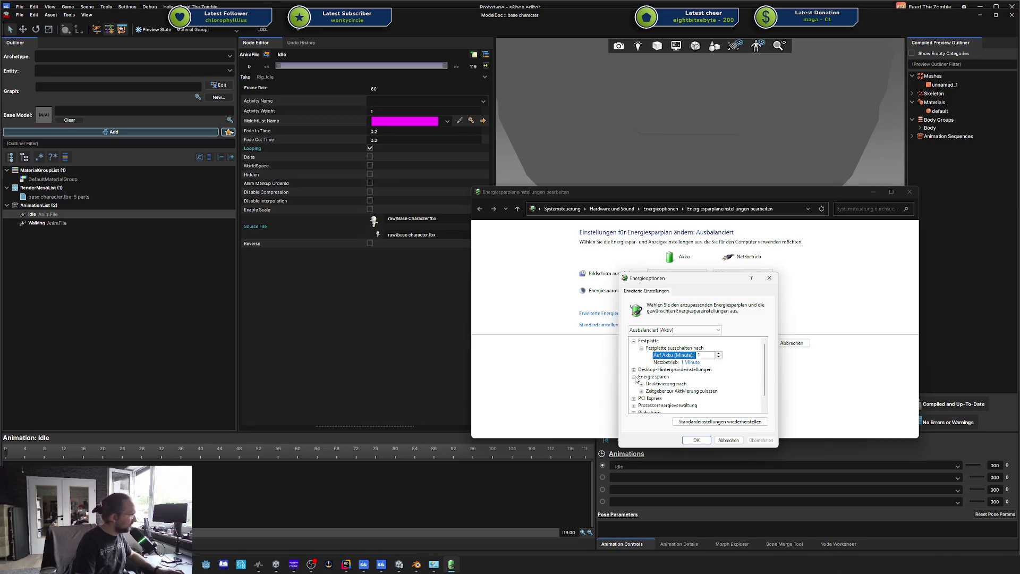
left_click(634, 377)
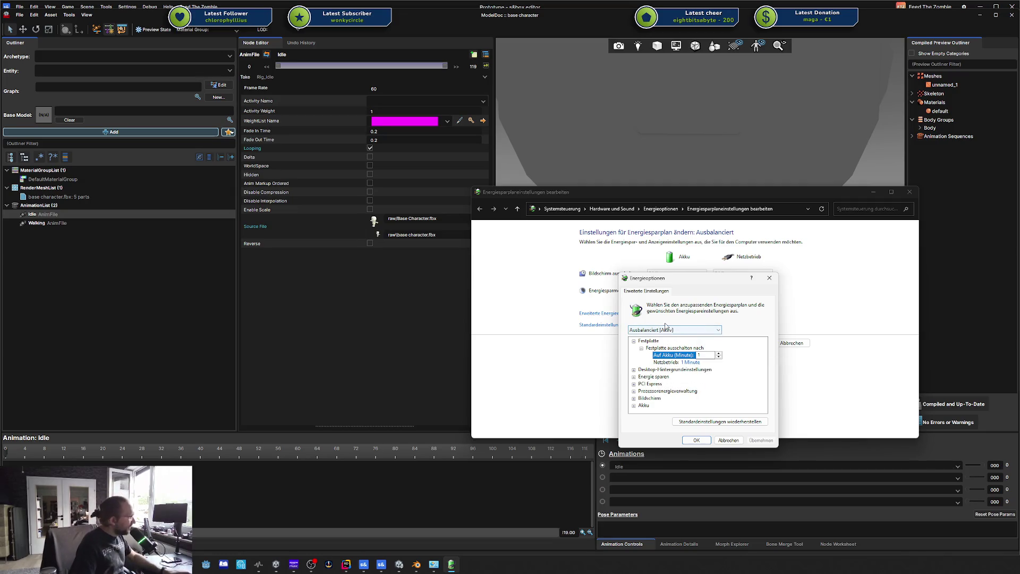
left_click(668, 391)
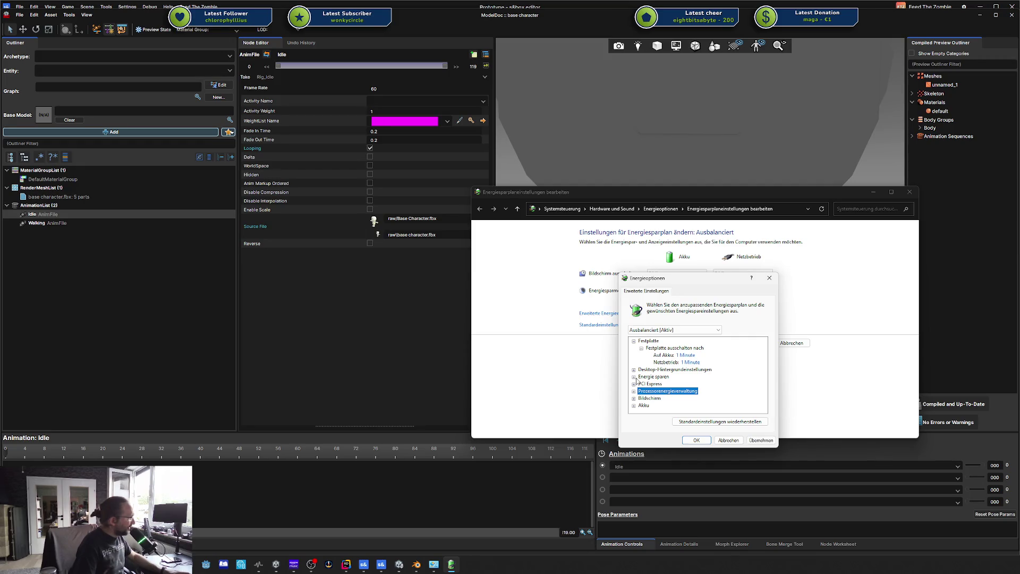
left_click(634, 376)
left_click(634, 377)
left_click(634, 370)
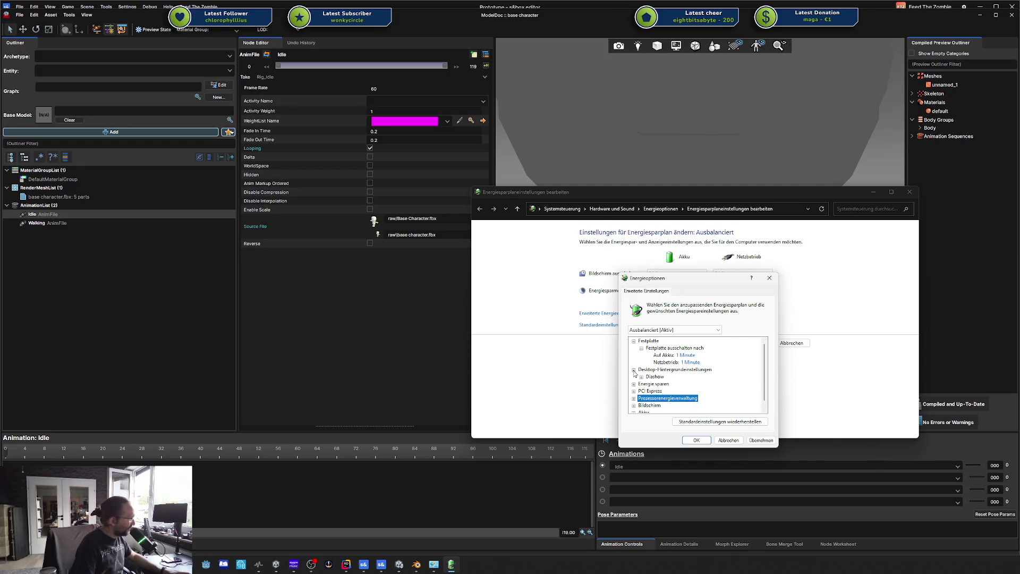
left_click(634, 370)
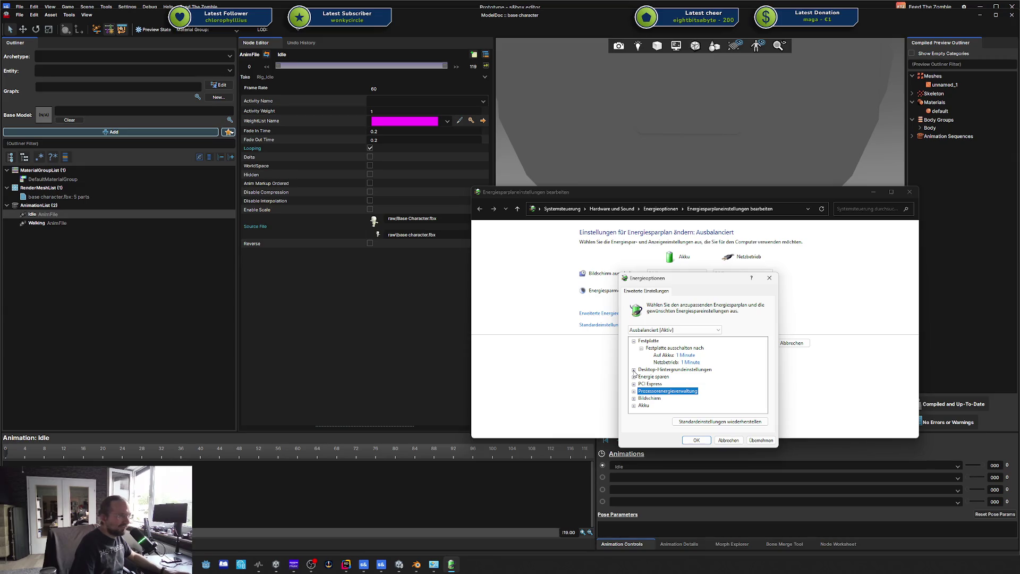
left_click(634, 370)
left_click(634, 370)
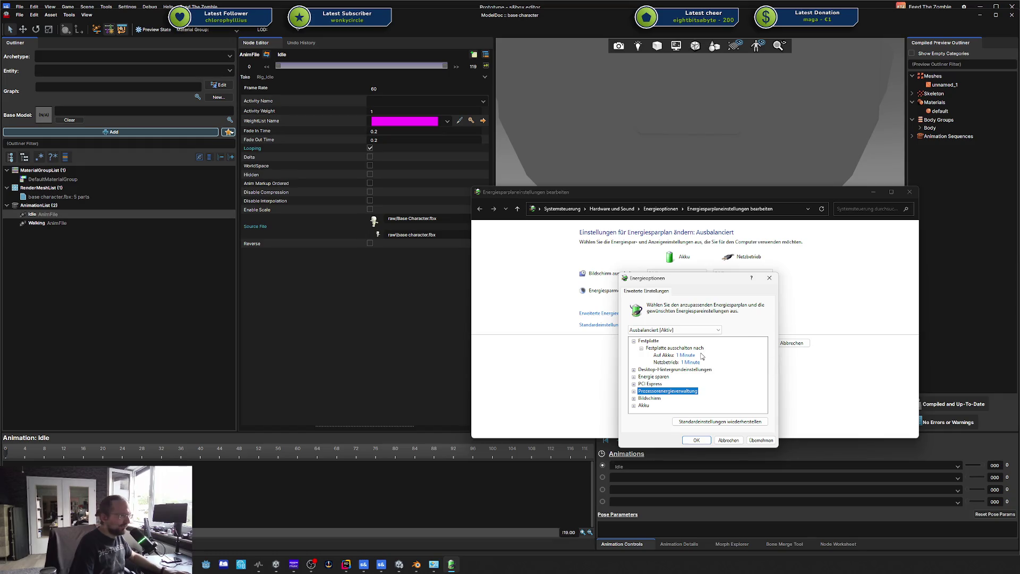
left_click(734, 442)
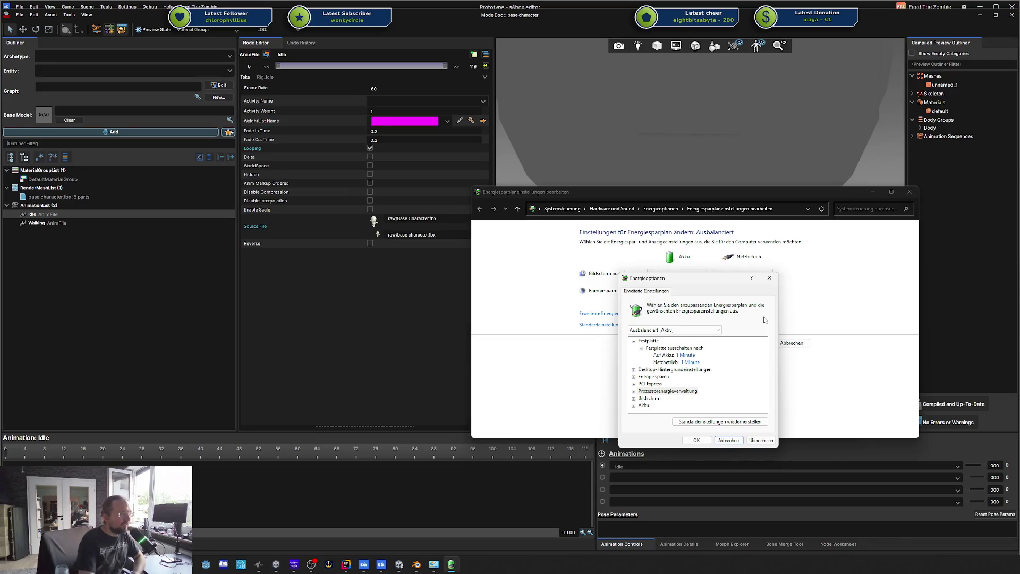
- Expand the PCI Express, Prozessorenergieverwaltung, Bildschirm and Akku power setting nodes
left_click(633, 341)
left_click(634, 348)
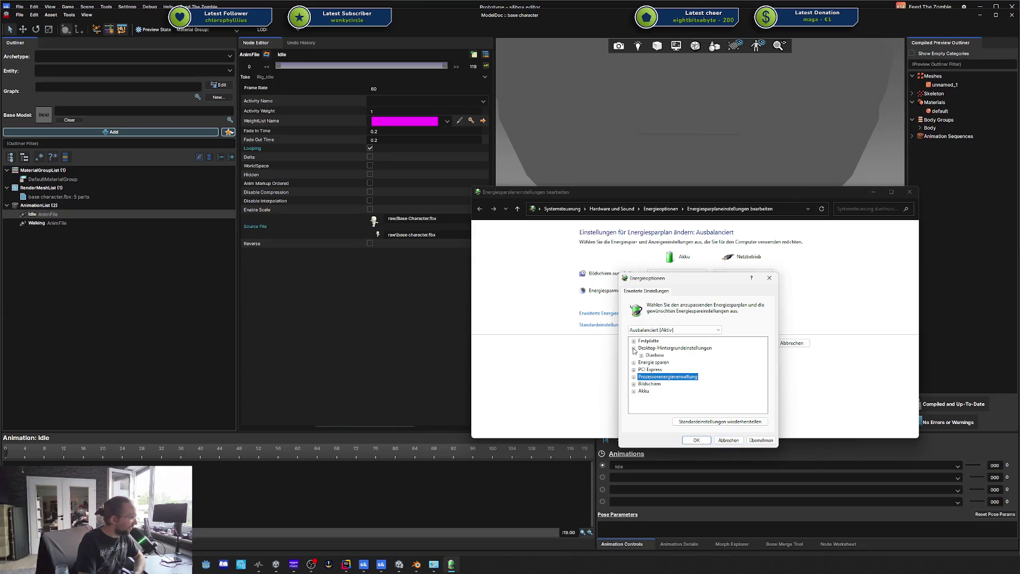
left_click(641, 356)
left_click(641, 356)
left_click(633, 348)
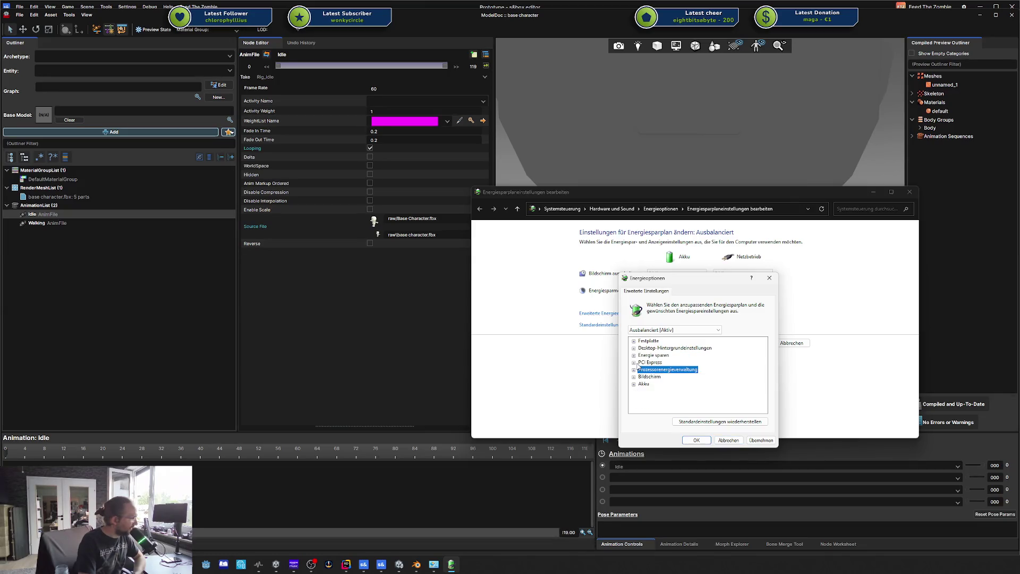
left_click(633, 362)
left_click(641, 369)
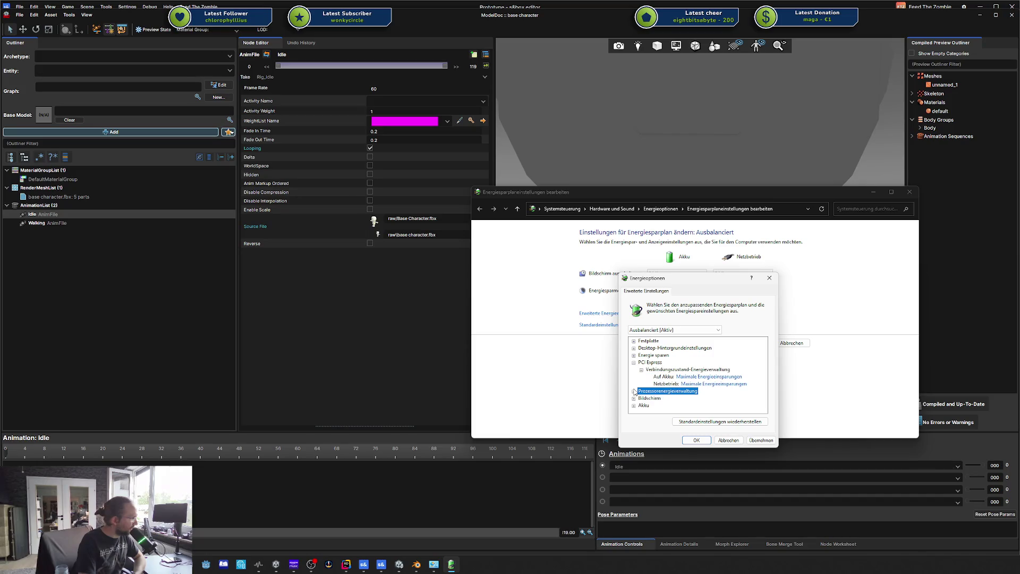
left_click(634, 391)
left_click(633, 405)
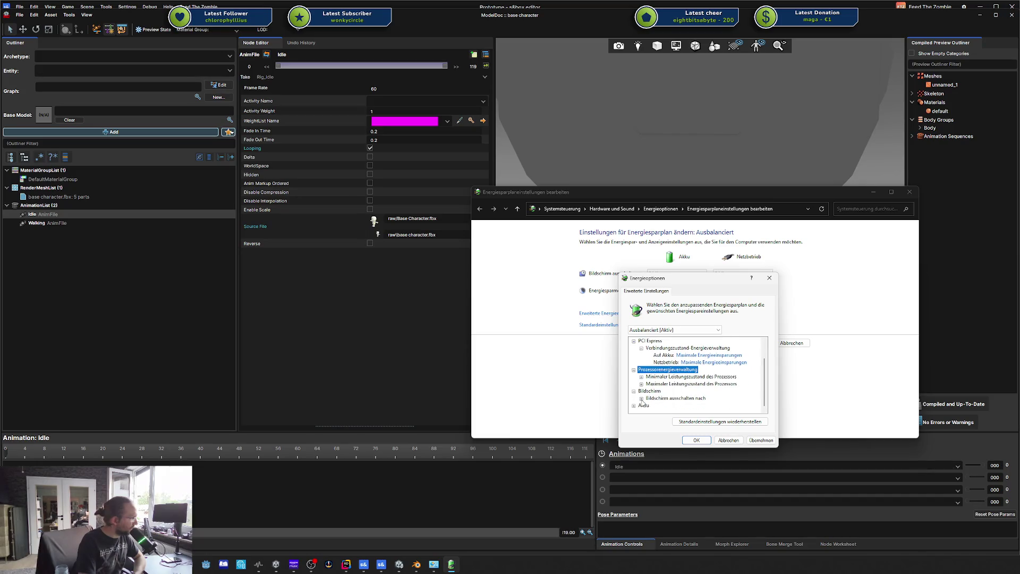
left_click(634, 405)
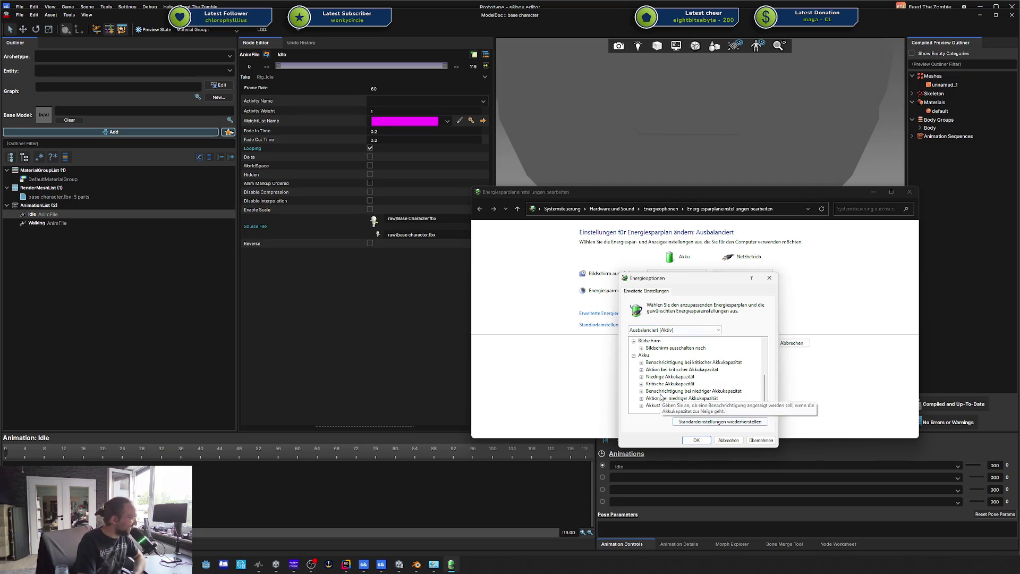
left_click(642, 391)
left_click(641, 391)
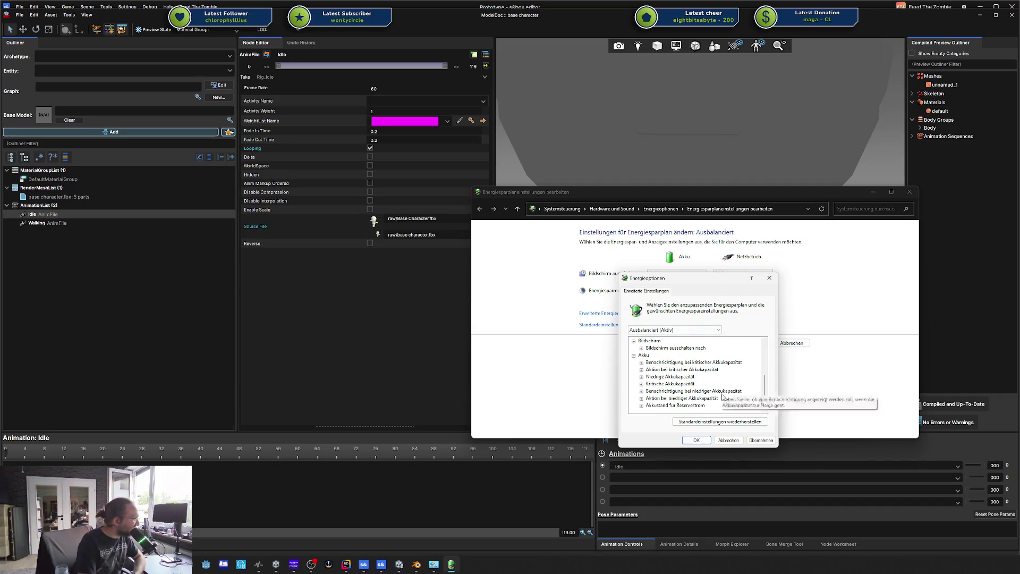
- Collapse the expanded nodes and close Energieoptionen and the power plan window
scroll(640, 372, "up", 5)
left_click(633, 361)
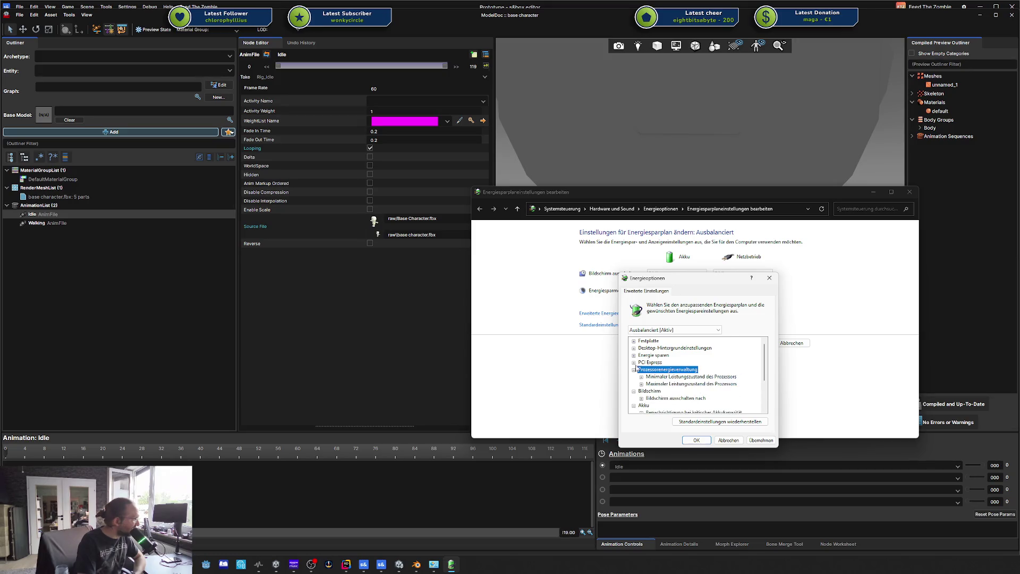
left_click(634, 369)
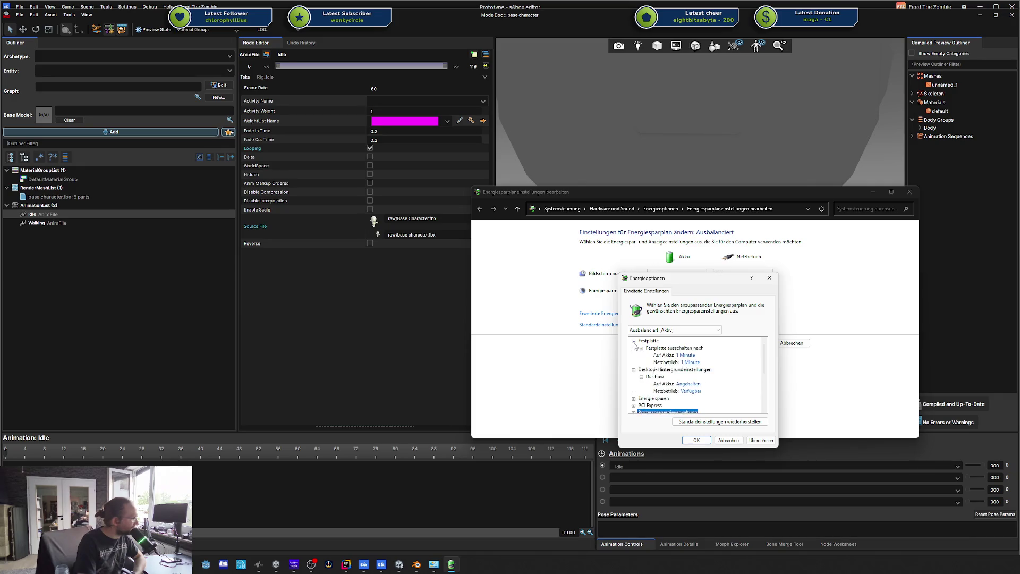
left_click(634, 348)
left_click(634, 348)
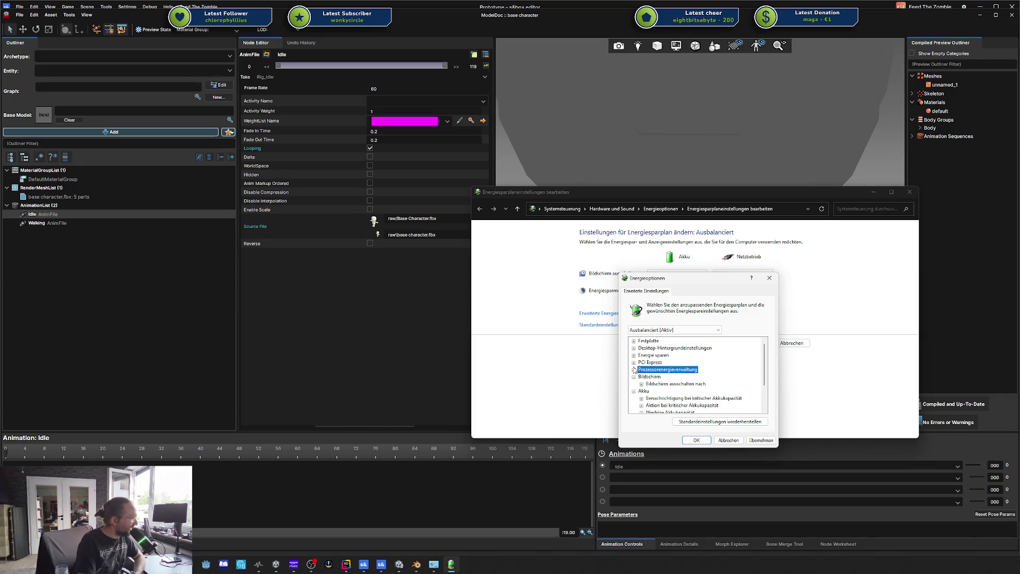
left_click(634, 376)
left_click(633, 384)
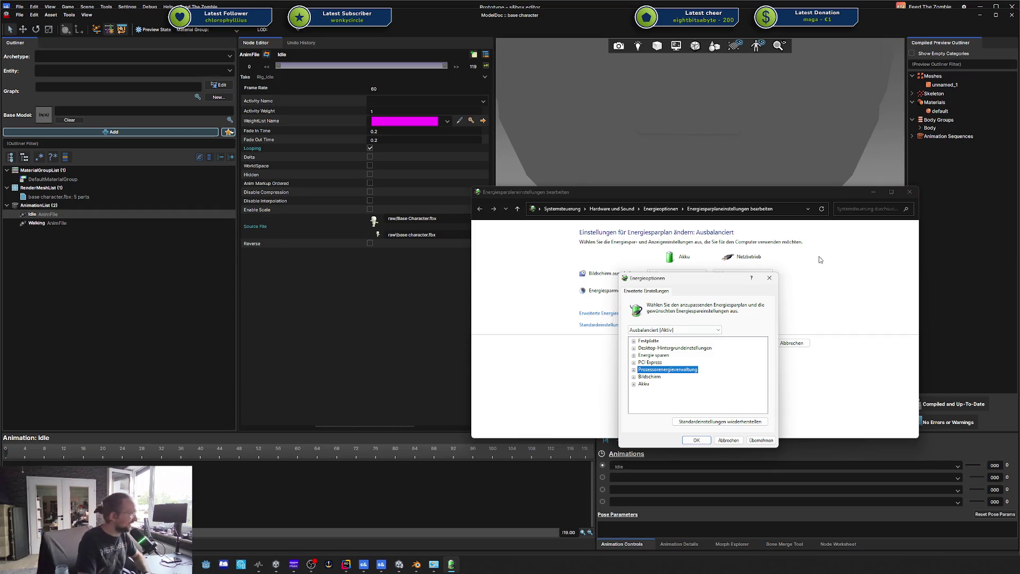
left_click(770, 278)
left_click(910, 192)
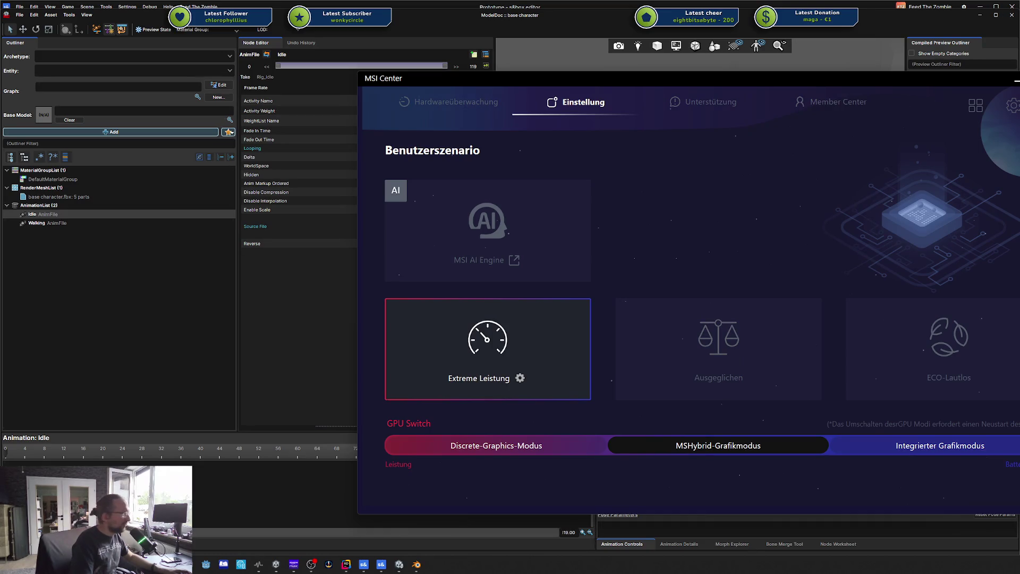
key("alt+Tab")
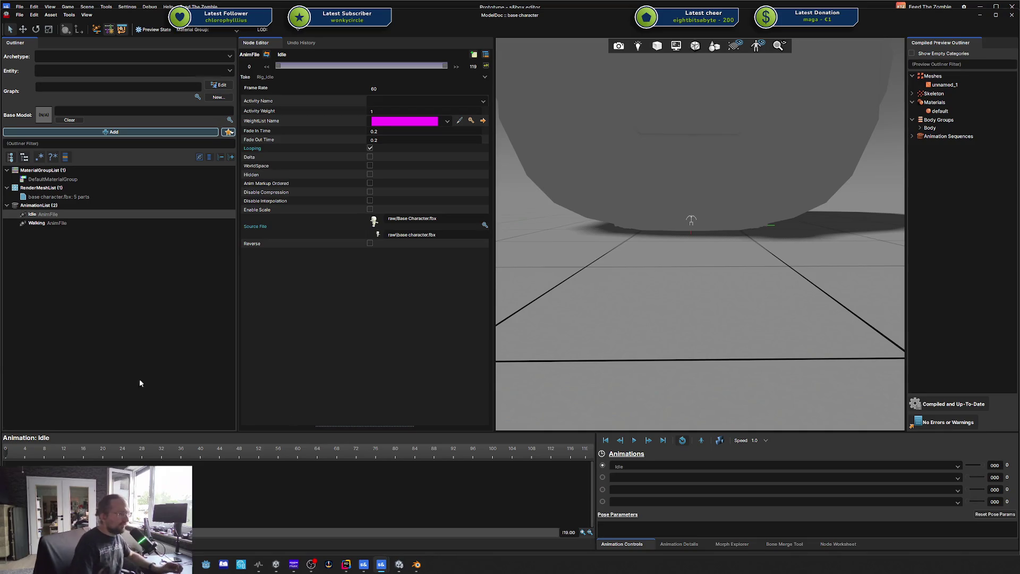
- Switch between the Walking and Idle animations, then select the base character mesh
left_click(85, 221)
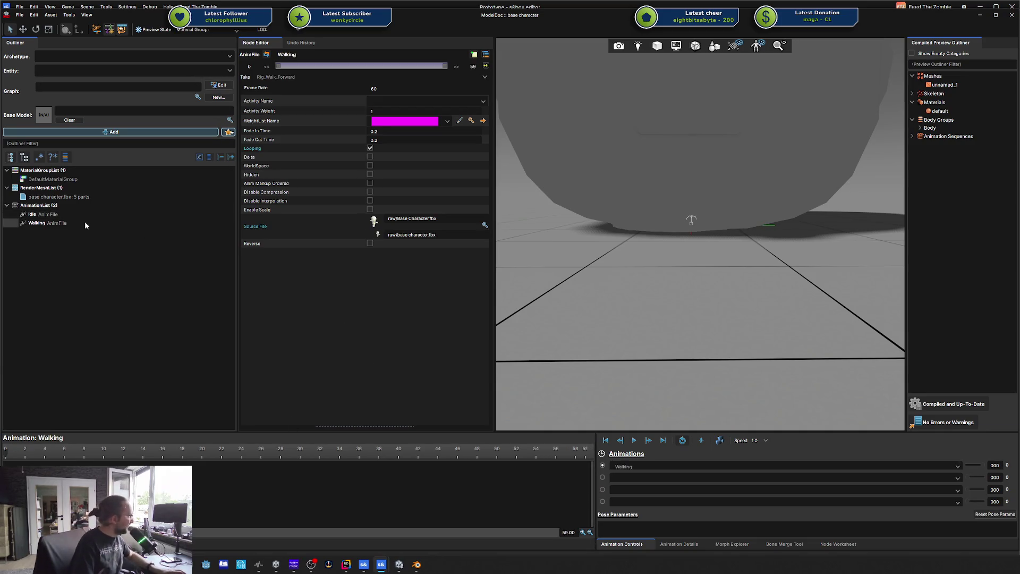
left_click(103, 214)
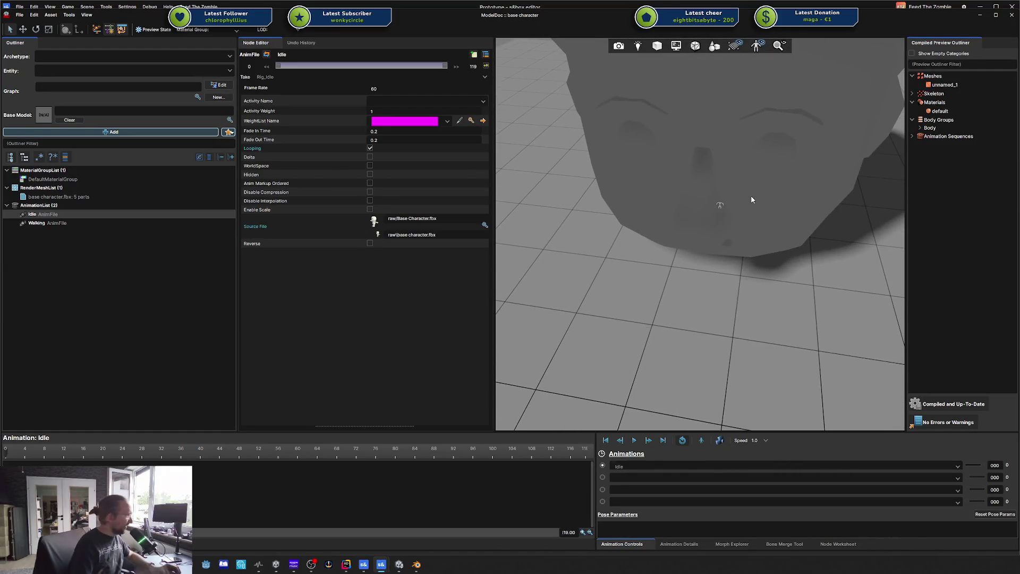
left_click(91, 197)
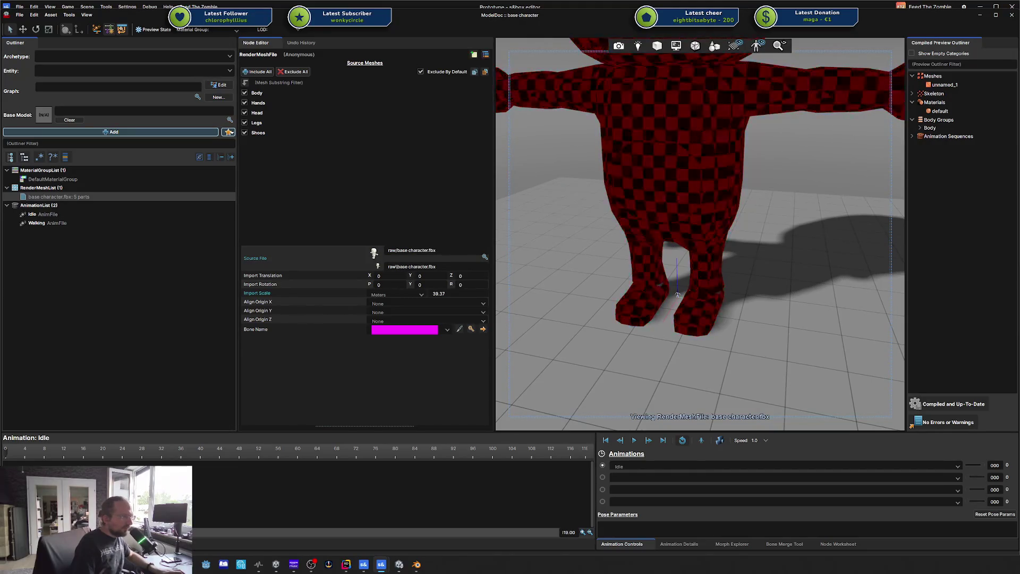
scroll(681, 269, "up", 3)
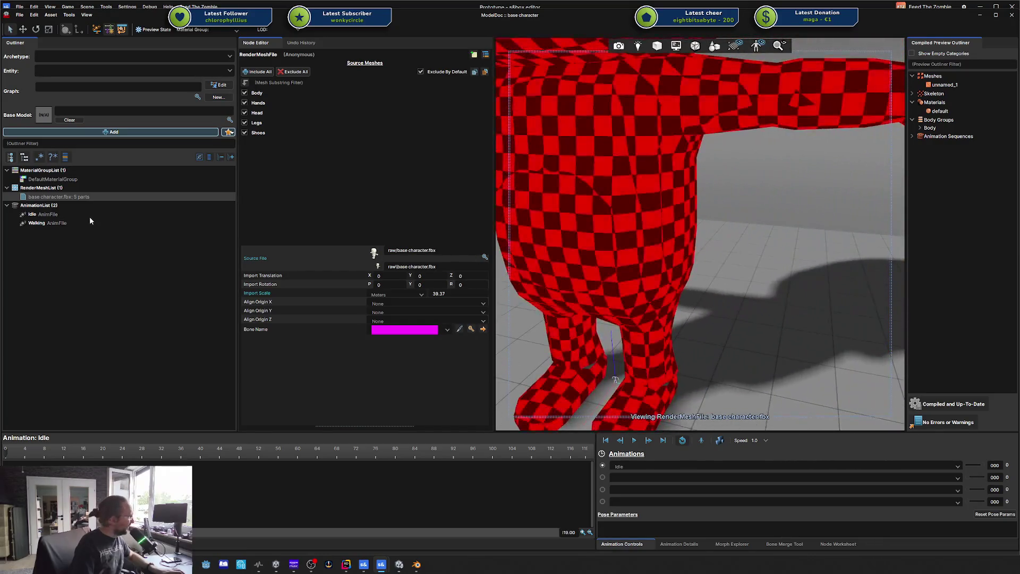
- Inspect the Walking and Idle clip settings and the animation list in the Outliner
left_click(50, 223)
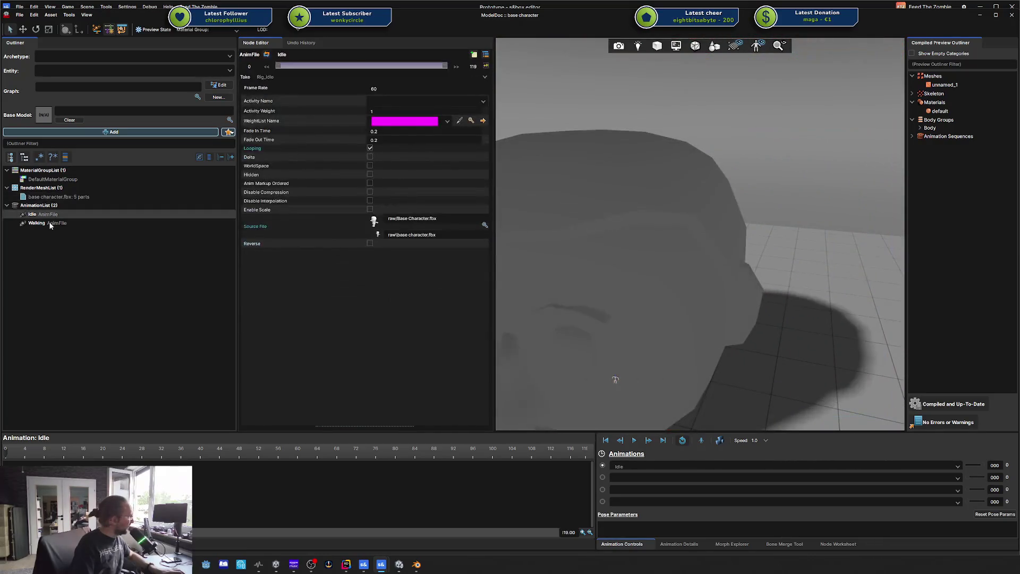
left_click(50, 207)
left_click(47, 224)
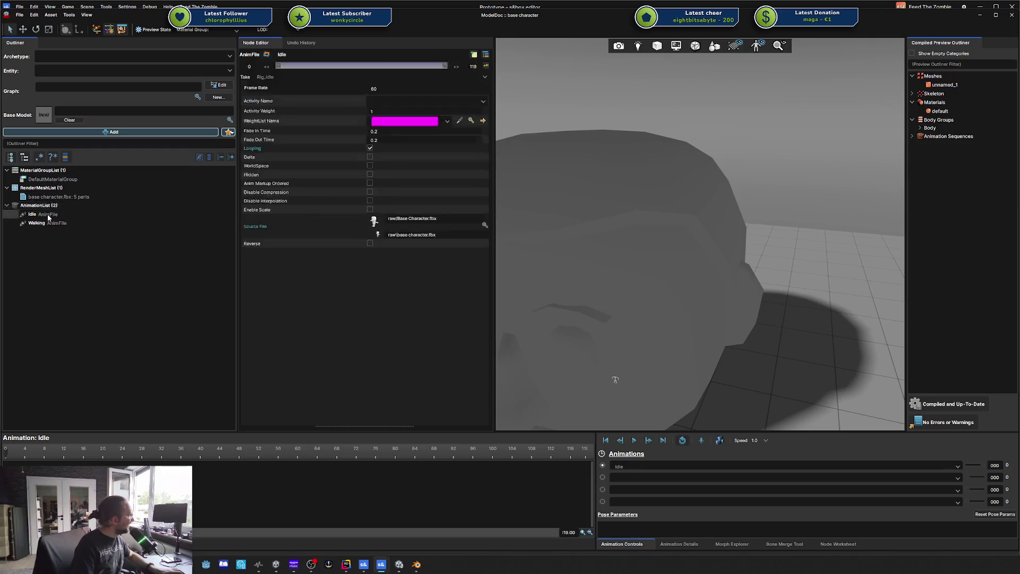
left_click(47, 206)
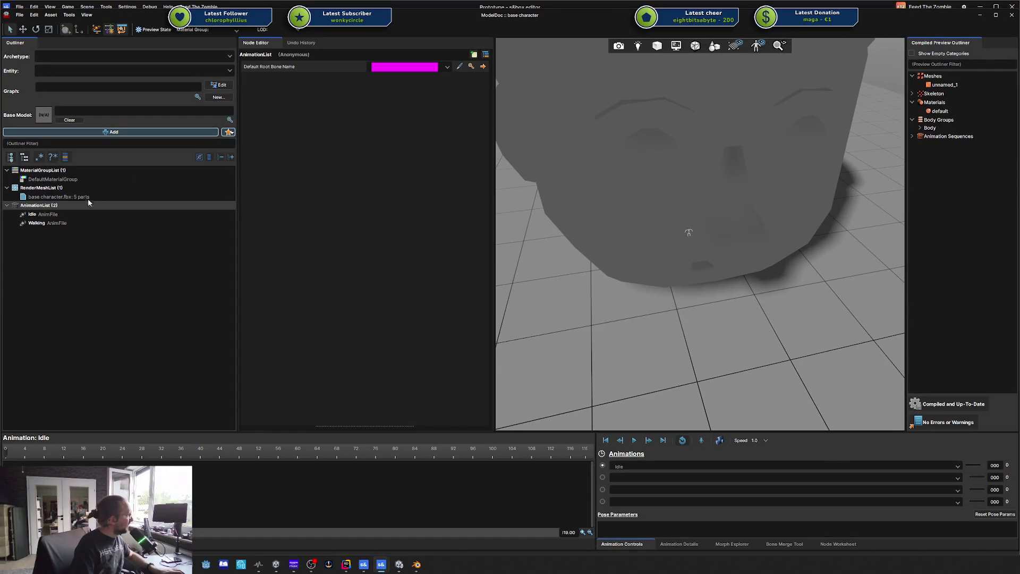
left_click(69, 219)
left_click(65, 214)
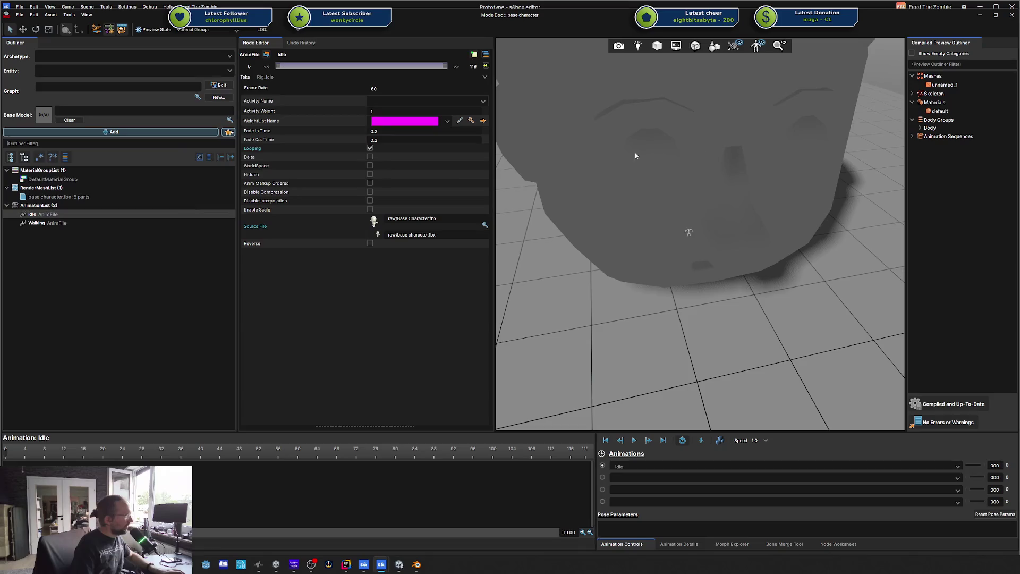
- Expand the compiled Skeleton and hips to show spine, upperleg_l and upperleg_r
left_click(912, 93)
left_click(922, 102)
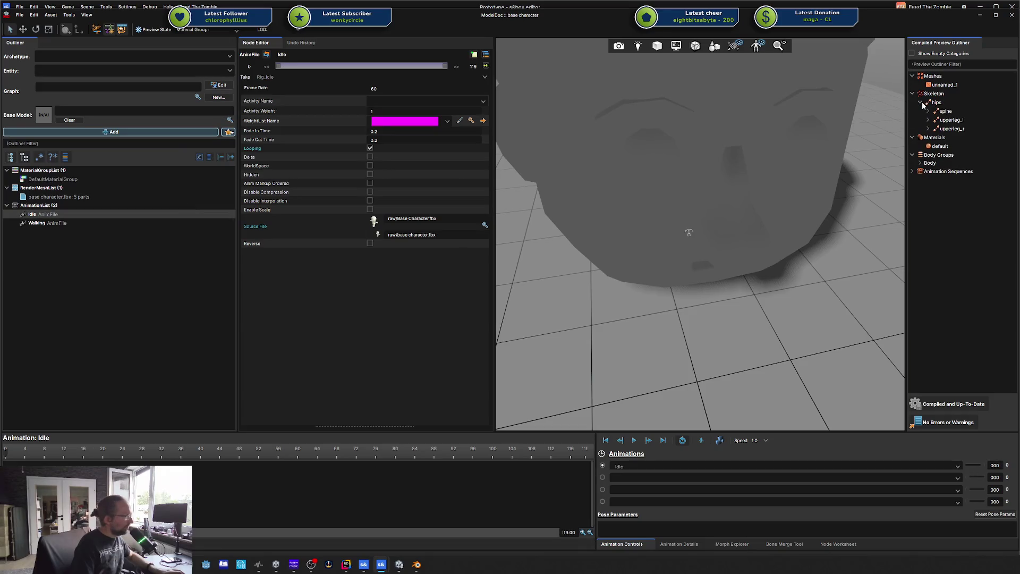
left_click(164, 259)
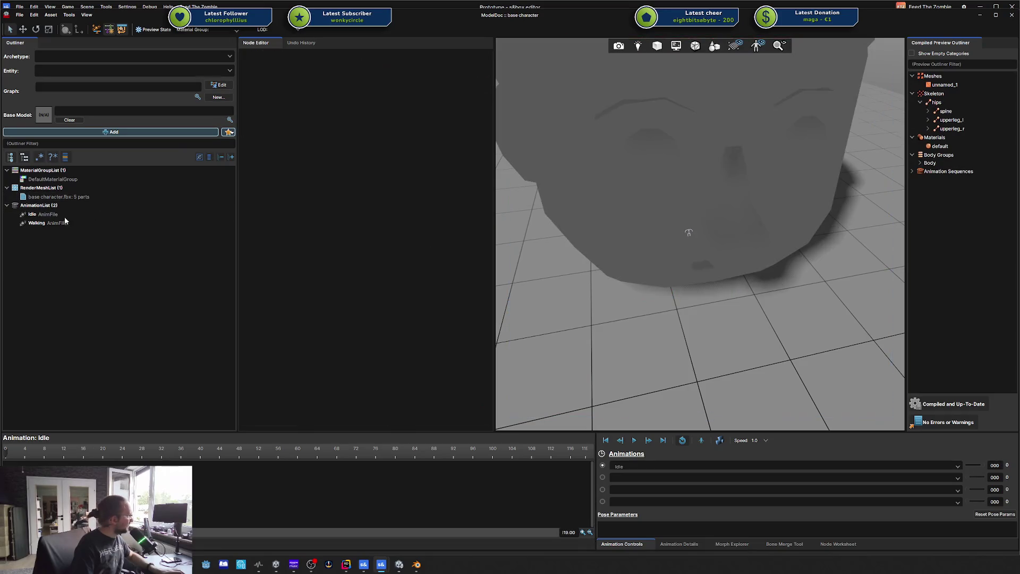
- Add a Skeleton with a bone named root and recompile, leaving the model upside down
right_click(49, 252)
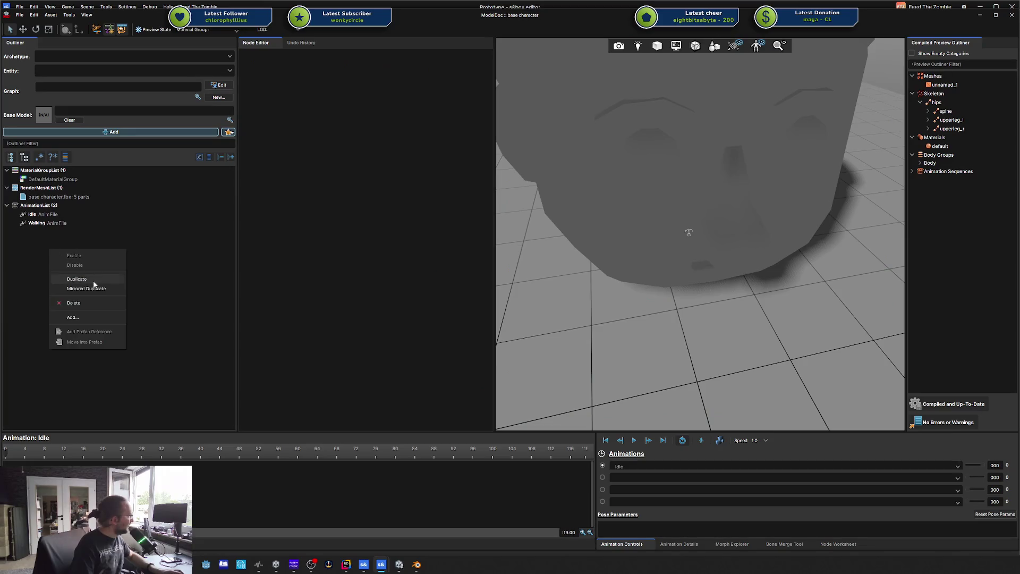
left_click(164, 133)
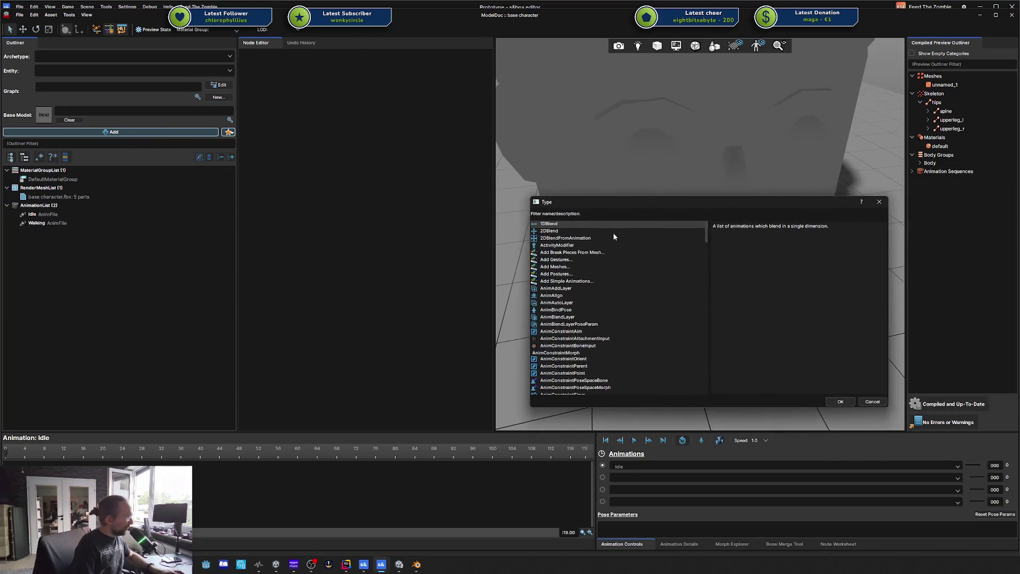
type("rb")
key("BackSpace")
key("BackSpace")
type("bone")
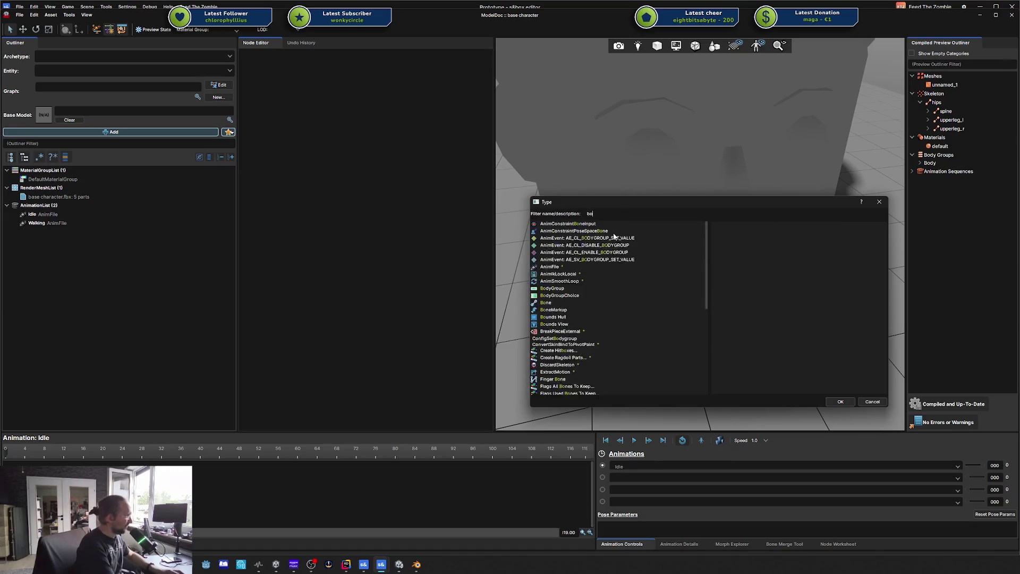
double_click(560, 249)
type("root")
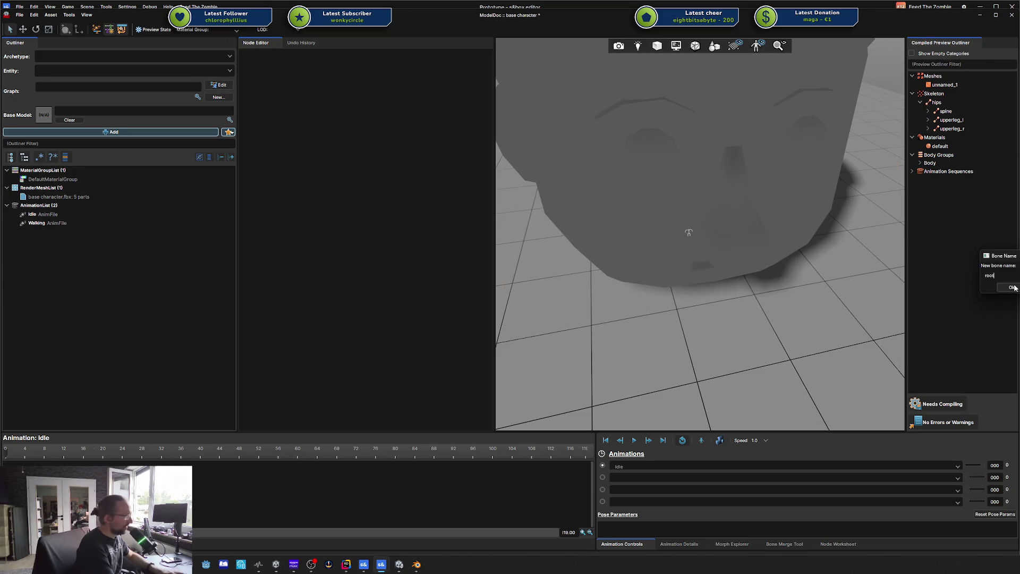
left_click(1013, 287)
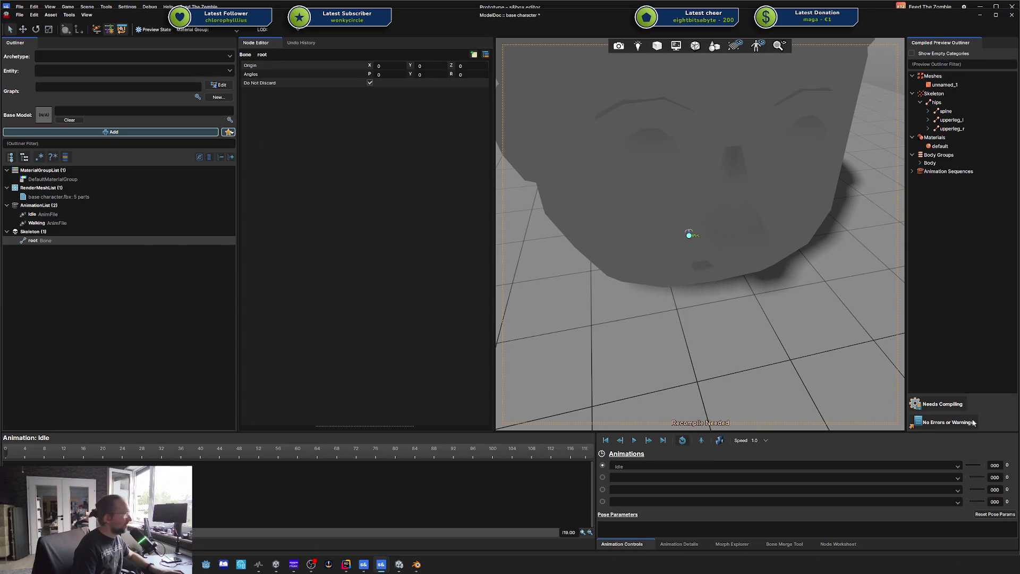
left_click(952, 405)
mouse_move(732, 201)
left_mouse_down()
mouse_move(715, 219)
mouse_move(713, 298)
mouse_move(703, 244)
mouse_move(715, 255)
left_mouse_up()
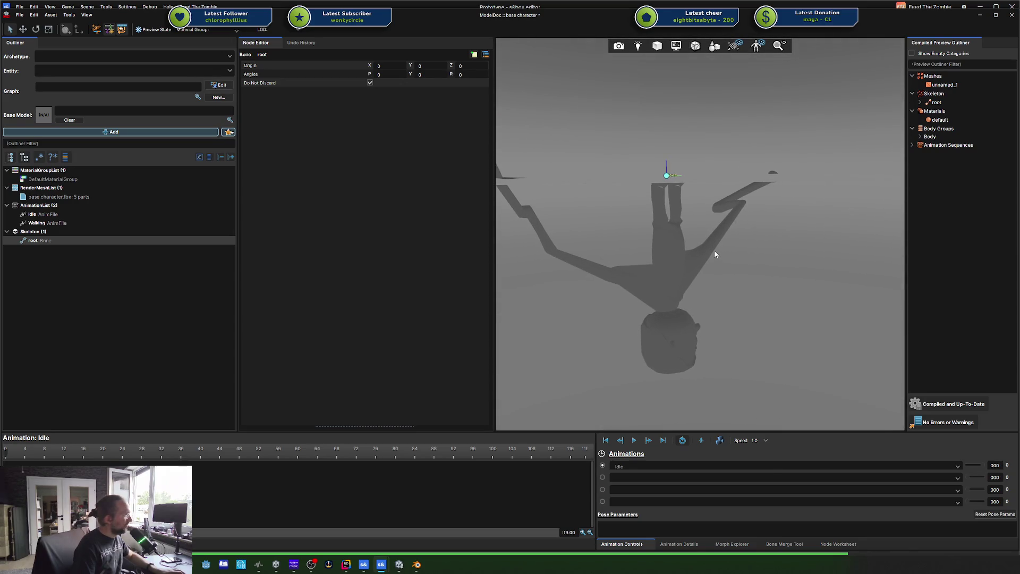
- Delete the root-bone Skeleton's children, recompile, and expand hips in the compiled preview
right_click(33, 233)
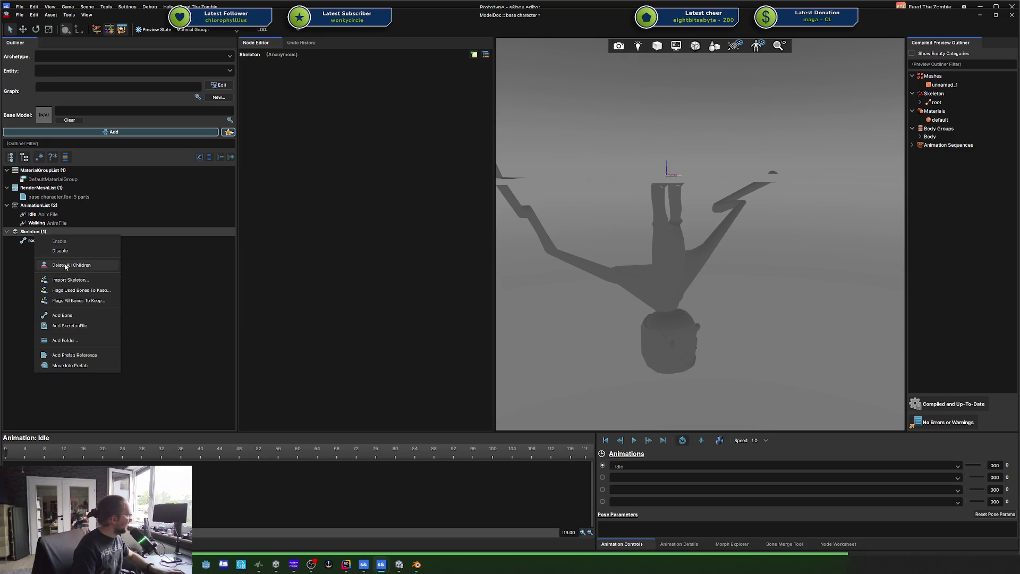
left_click(65, 266)
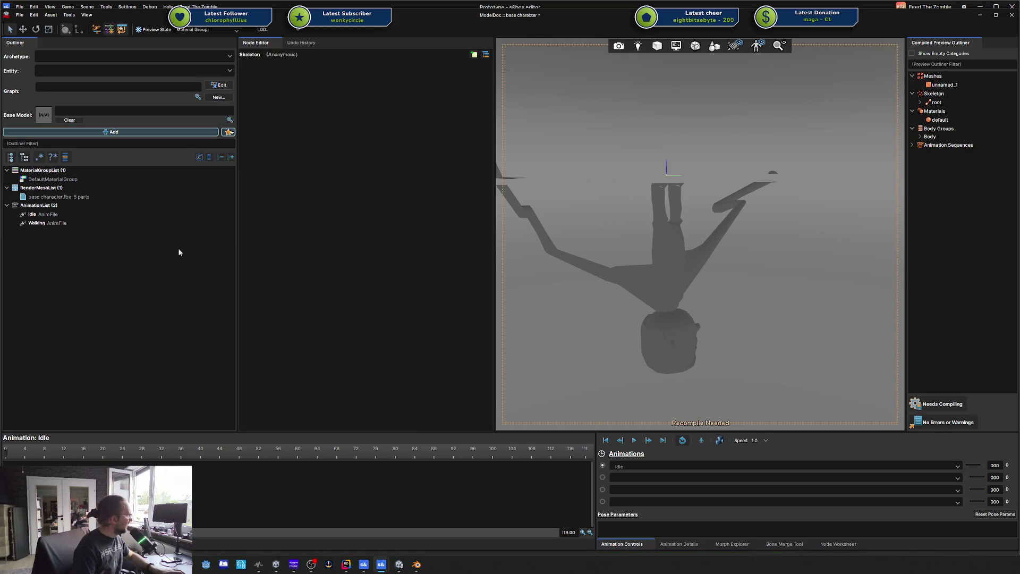
left_click(953, 405)
scroll(725, 240, "up", 5)
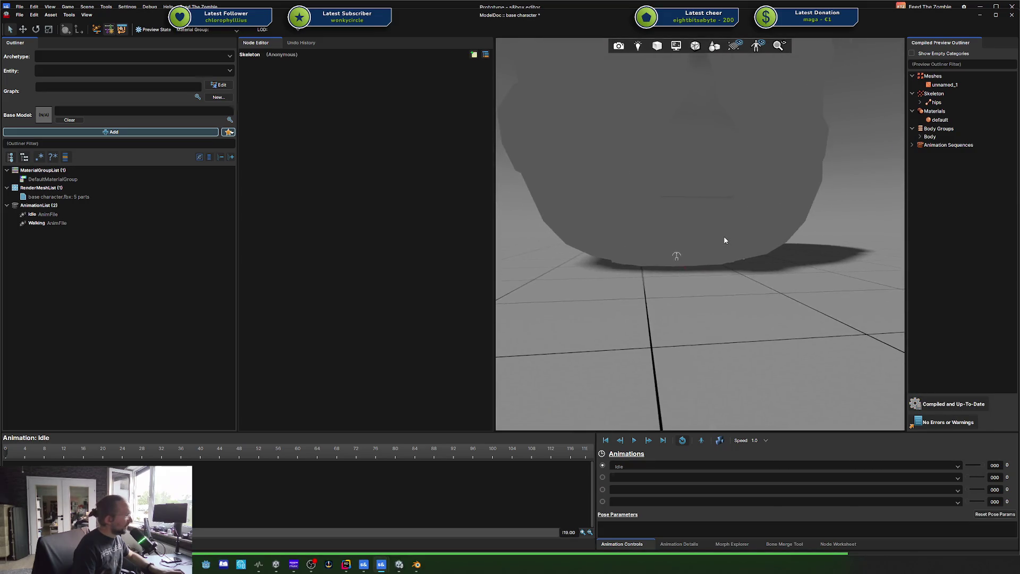
scroll(725, 241, "up", 2)
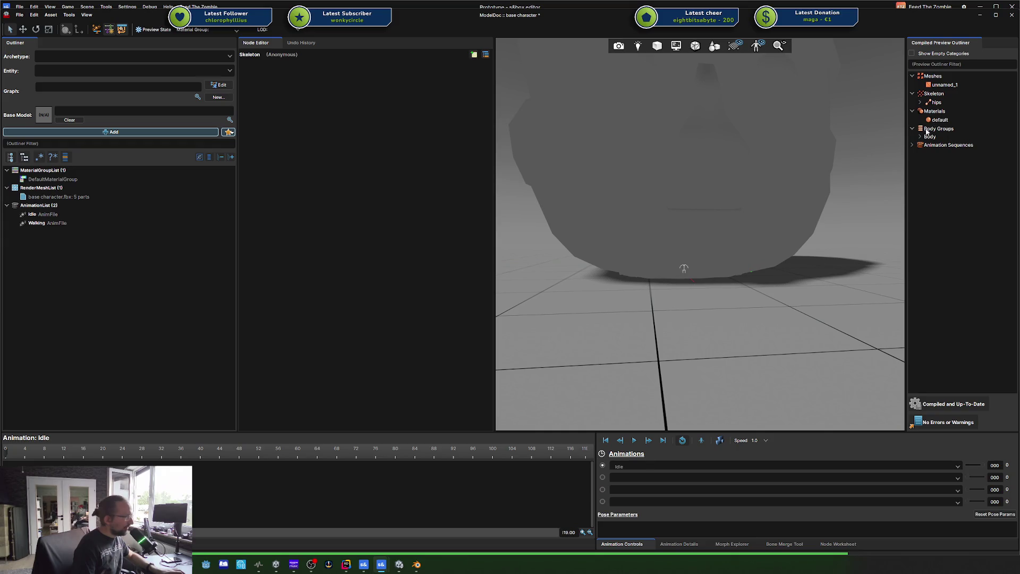
double_click(934, 102)
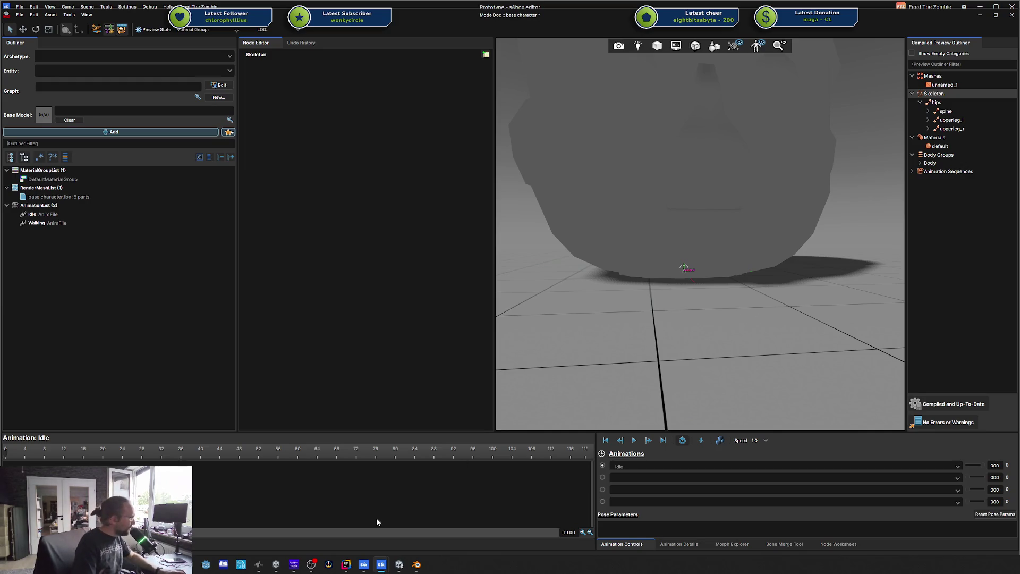
- Widen Rider's AI Chat panel, then minimize Rider to return to ModelDoc
left_click(346, 565)
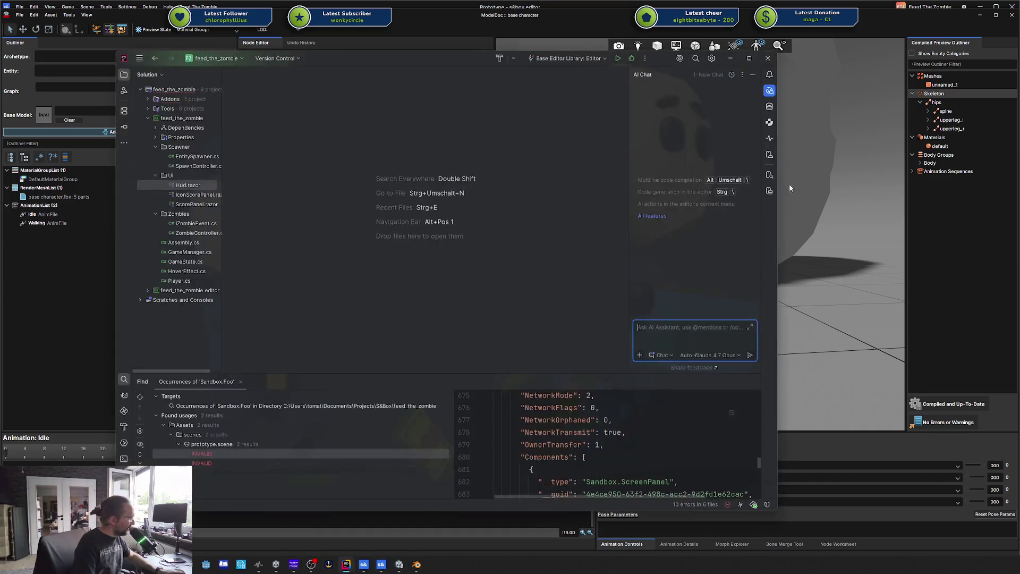
left_click(711, 355)
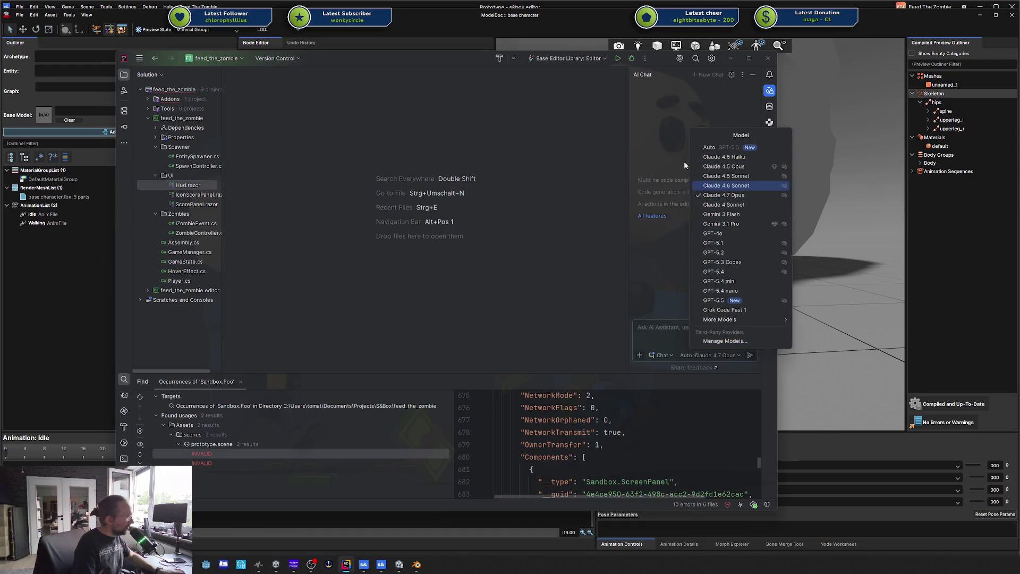
key("Escape")
left_click_drag(630, 148, 556, 150)
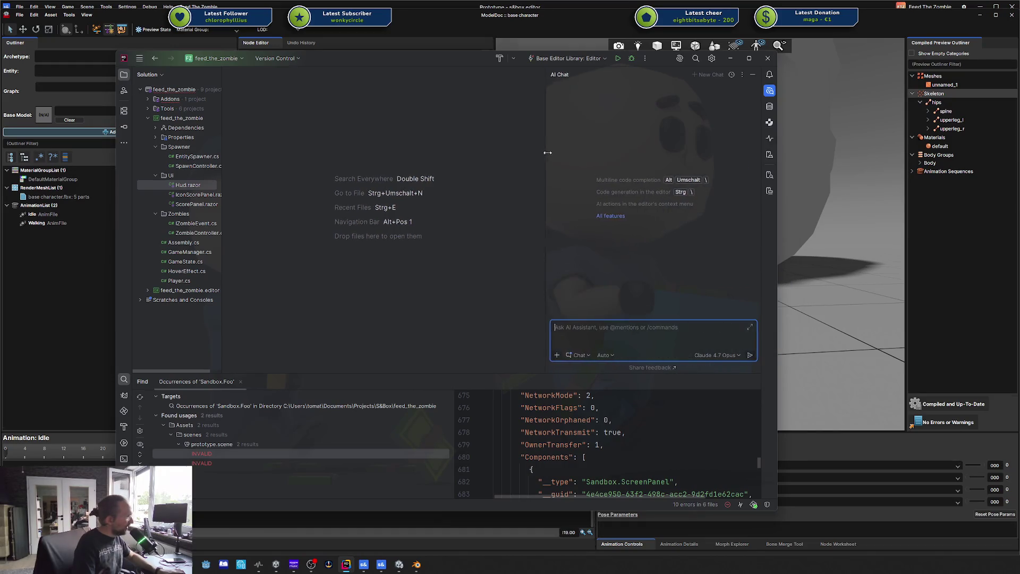
left_click(767, 58)
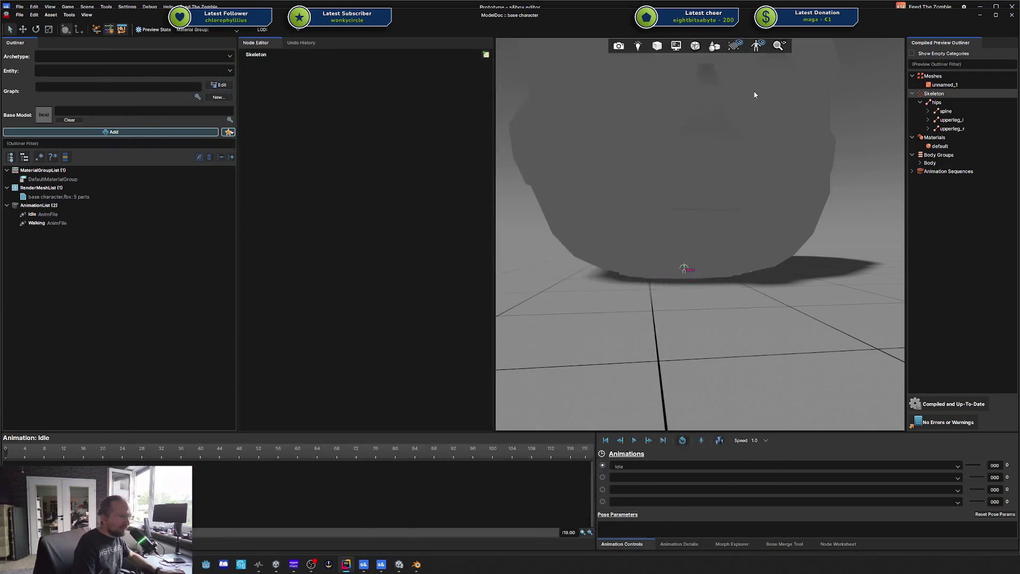
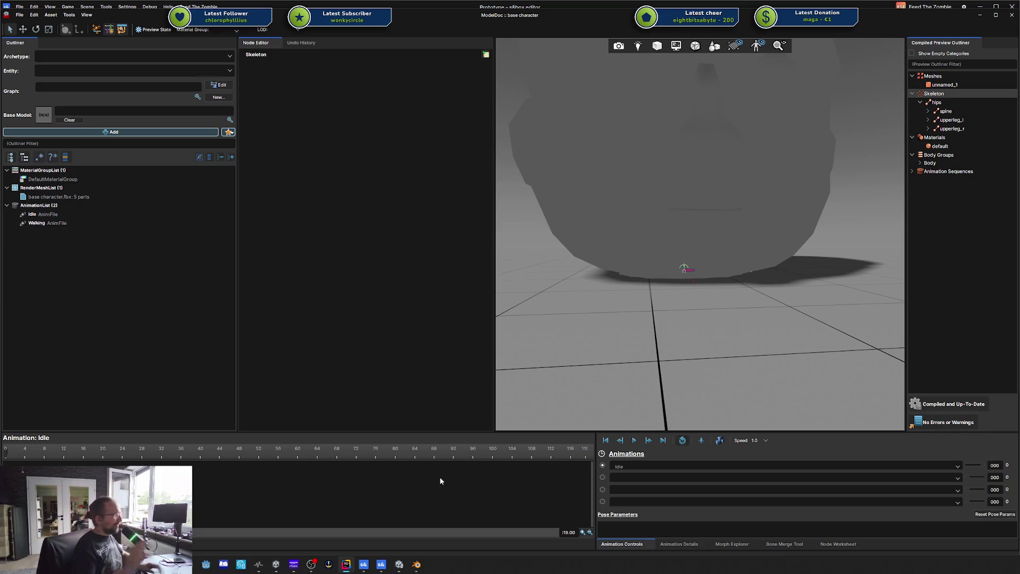
- Check the Idle AnimFile, then show the Walking AnimFile settings (Rig_Walk_Forward, 60 fps, looping)
left_click(212, 248)
left_click(65, 220)
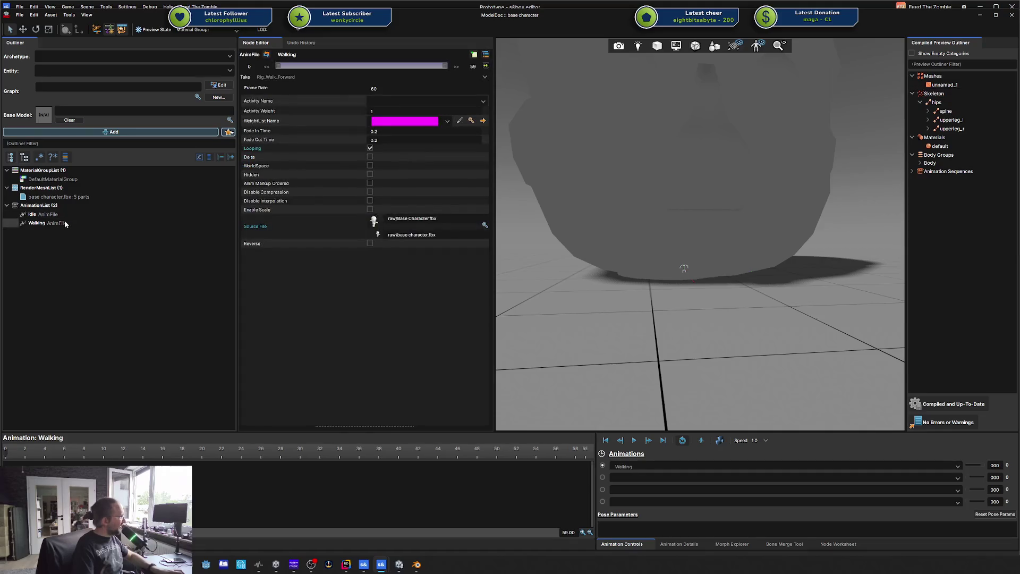
left_click(42, 213)
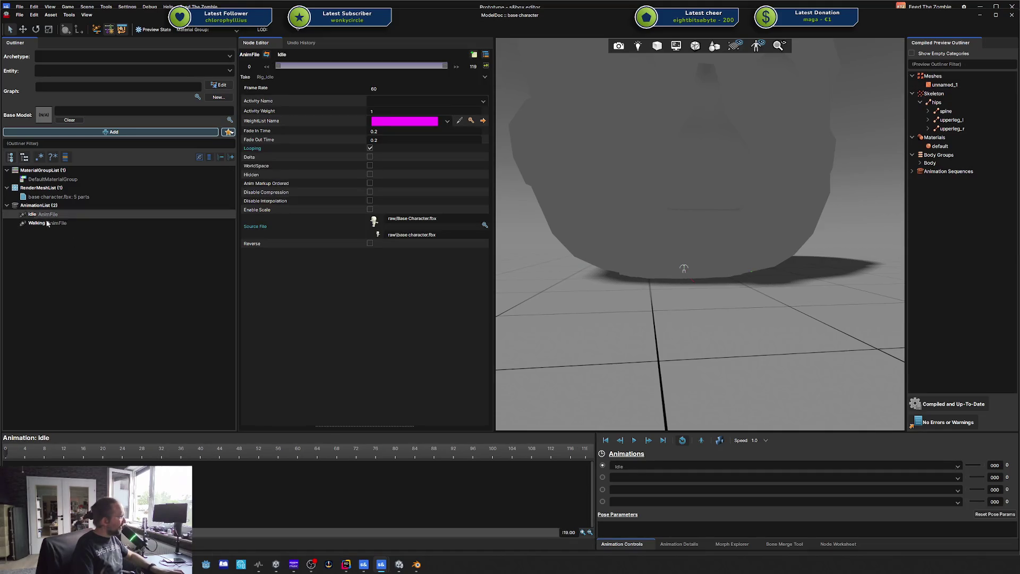
left_click(37, 222)
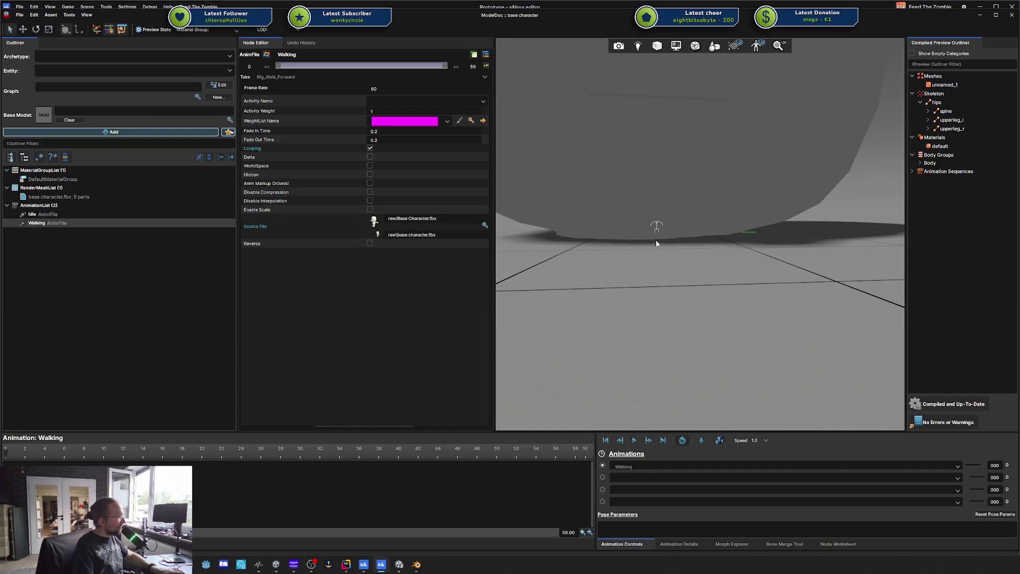
- Reset the RenderMeshFile's Import Scale to its default Inches/1 and recompile the model
left_click(152, 195)
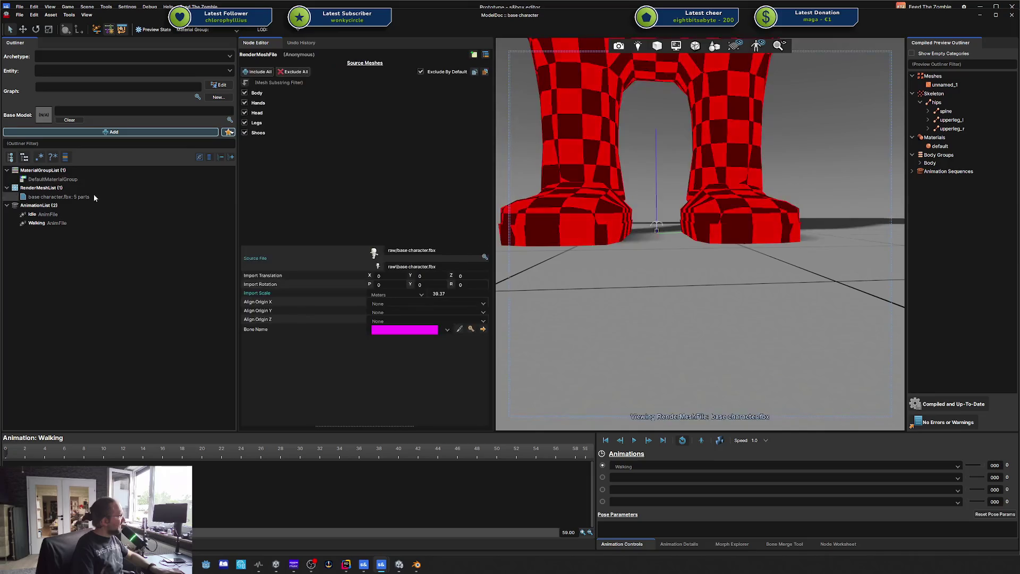
right_click(303, 293)
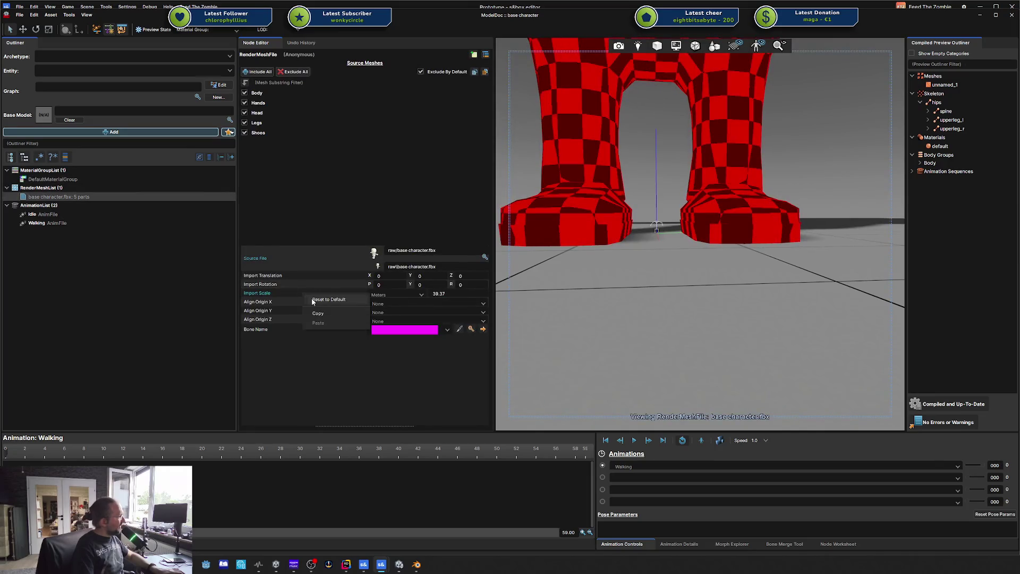
left_click(334, 299)
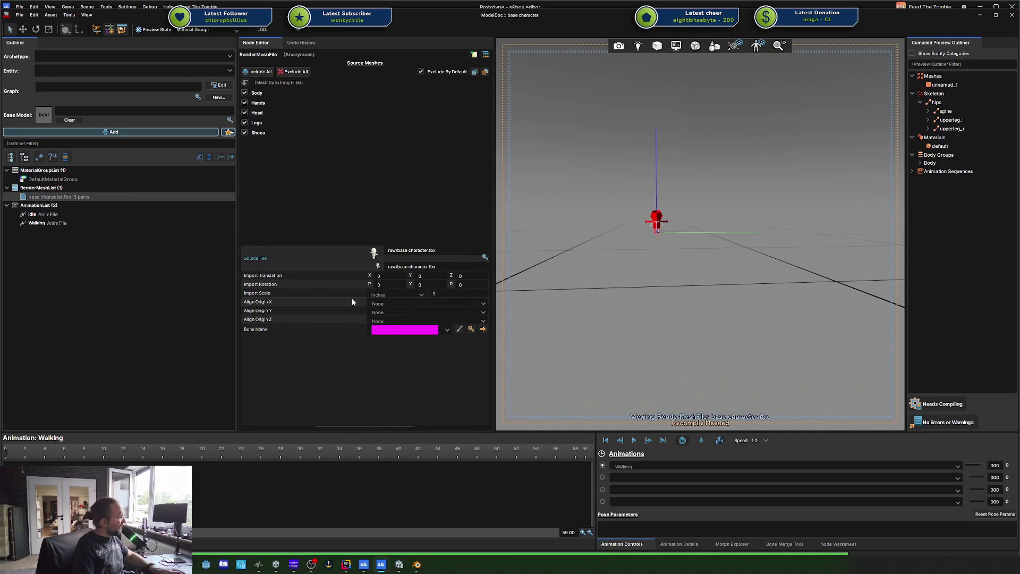
left_click(934, 404)
scroll(718, 269, "up", 5)
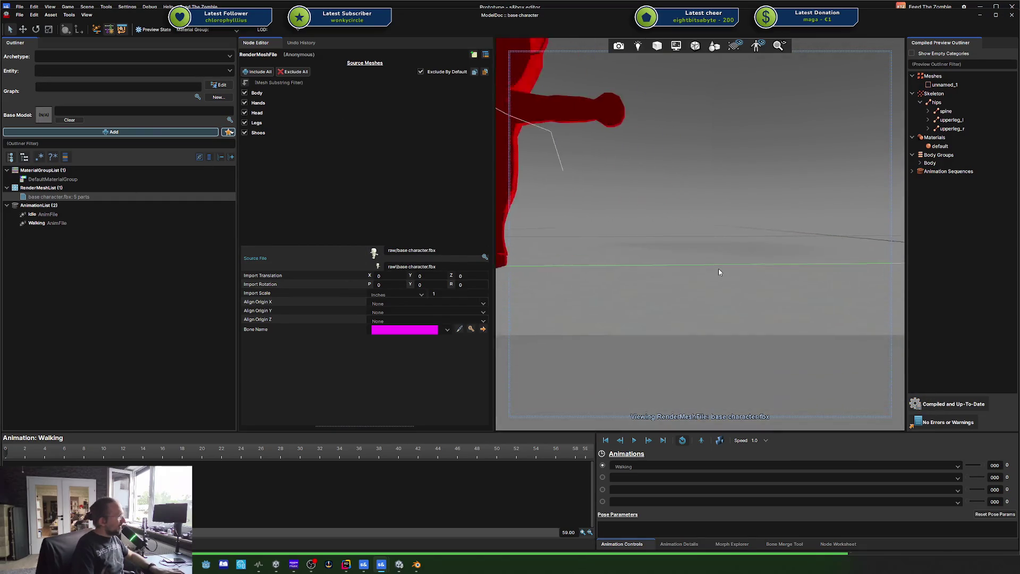
scroll(719, 269, "down", 2)
- Select the Idle animation, then the Walking animation in the Outliner
left_click(101, 213)
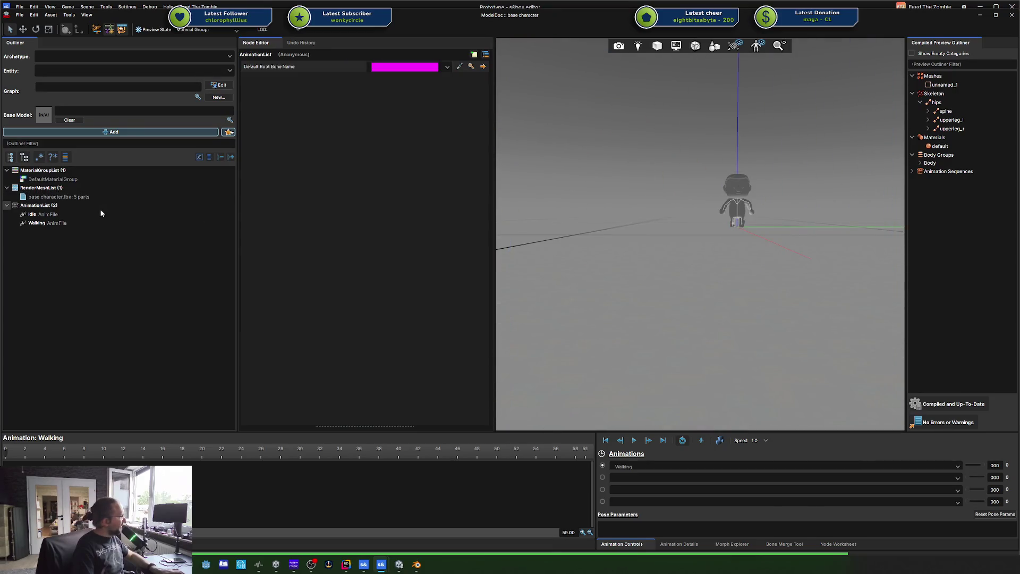
scroll(729, 250, "up", 3)
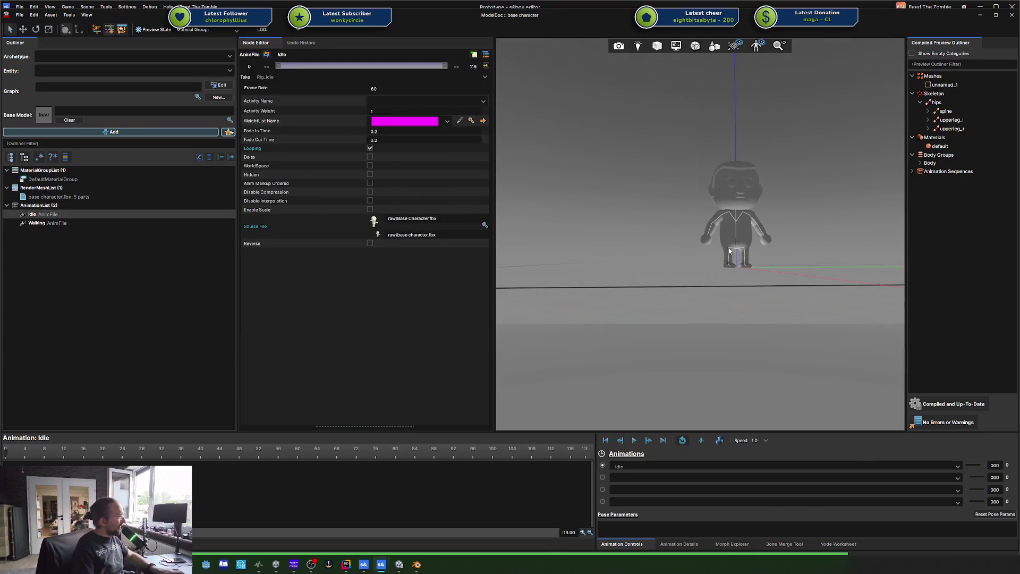
left_click(139, 223)
- Start playback of the Walking animation in the preview
key("space")
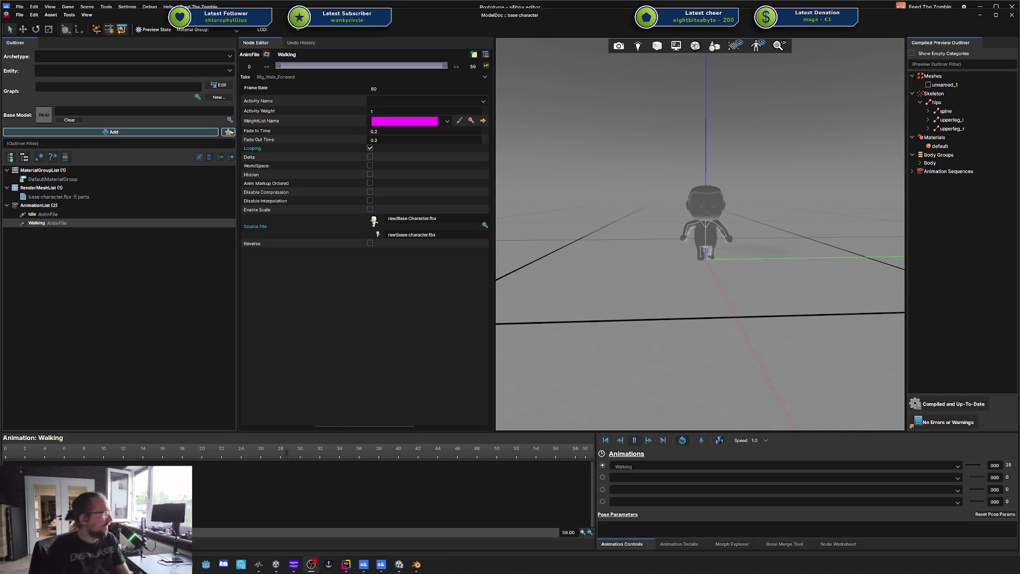
- Deselect the Walking animation and pause playback with the character mid-stride
left_click(950, 231)
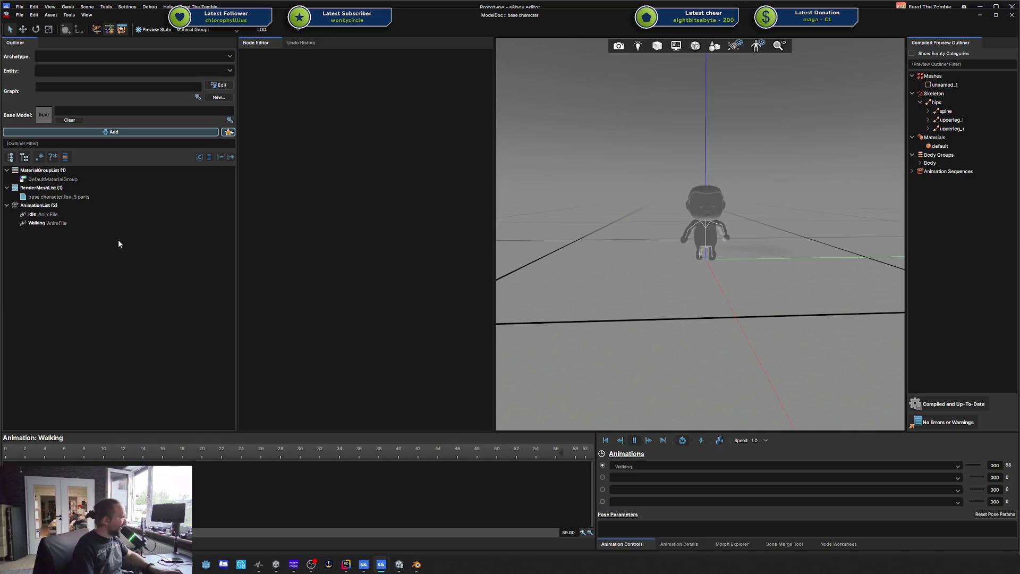
key("space")
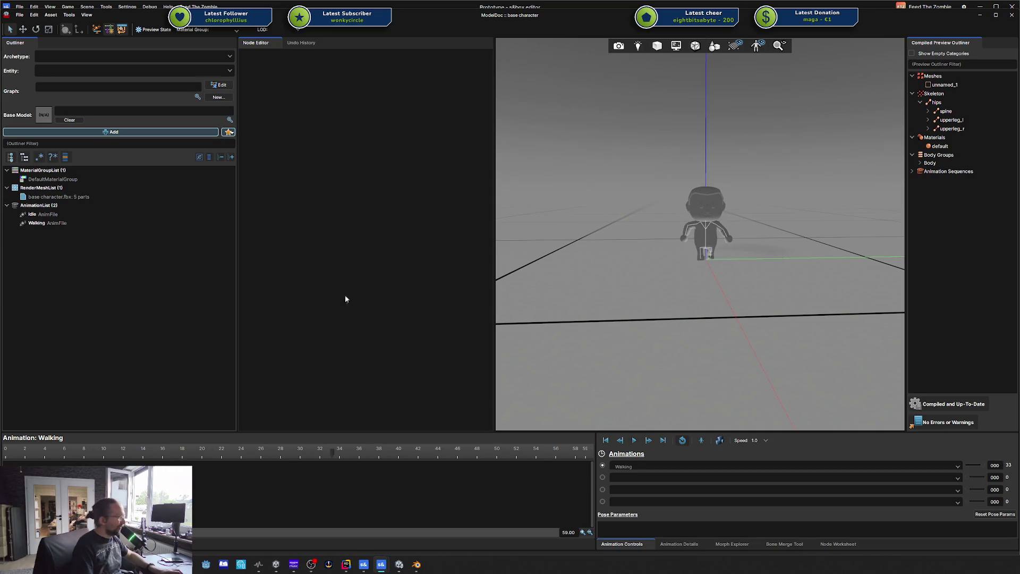
right_click(165, 255)
left_click(673, 257)
scroll(673, 257, "up", 5)
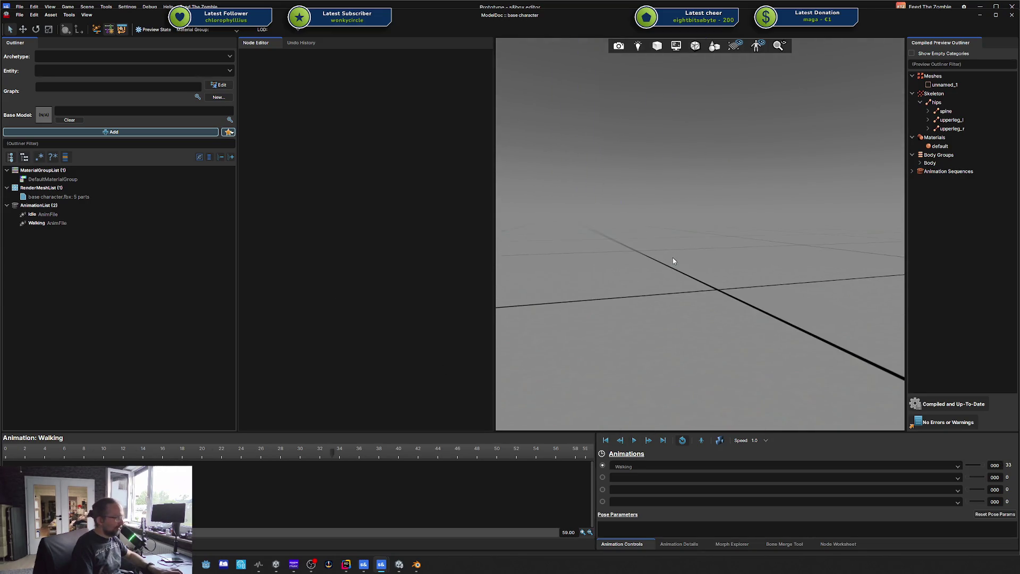
scroll(673, 259, "down", 5)
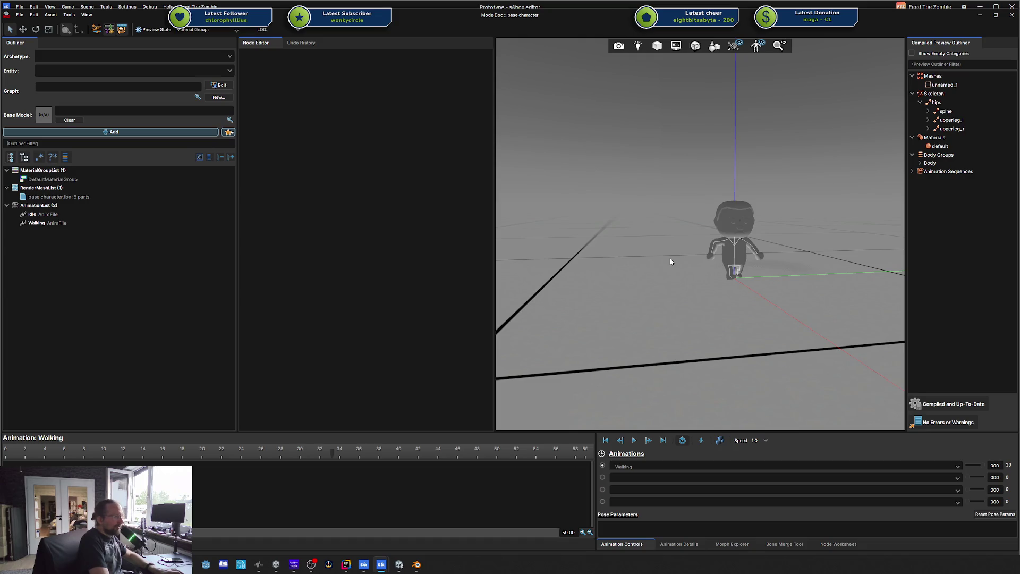
- Orbit and zoom the preview to inspect the resized character's size
left_click_drag(670, 261, 709, 259)
scroll(709, 259, "down", 3)
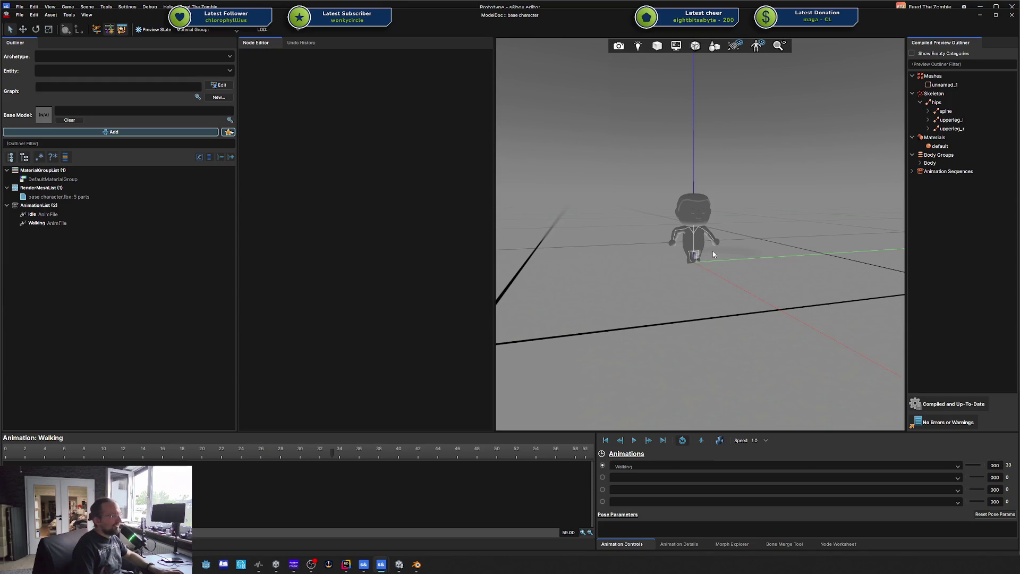
scroll(713, 255, "up", 3)
right_click(713, 254)
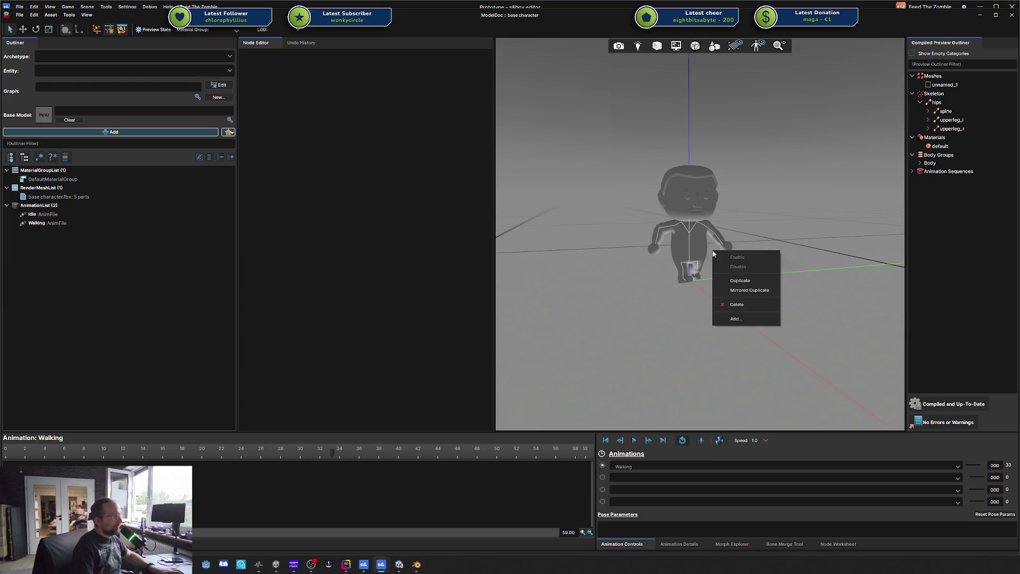
scroll(719, 211, "down", 3)
right_click(720, 214)
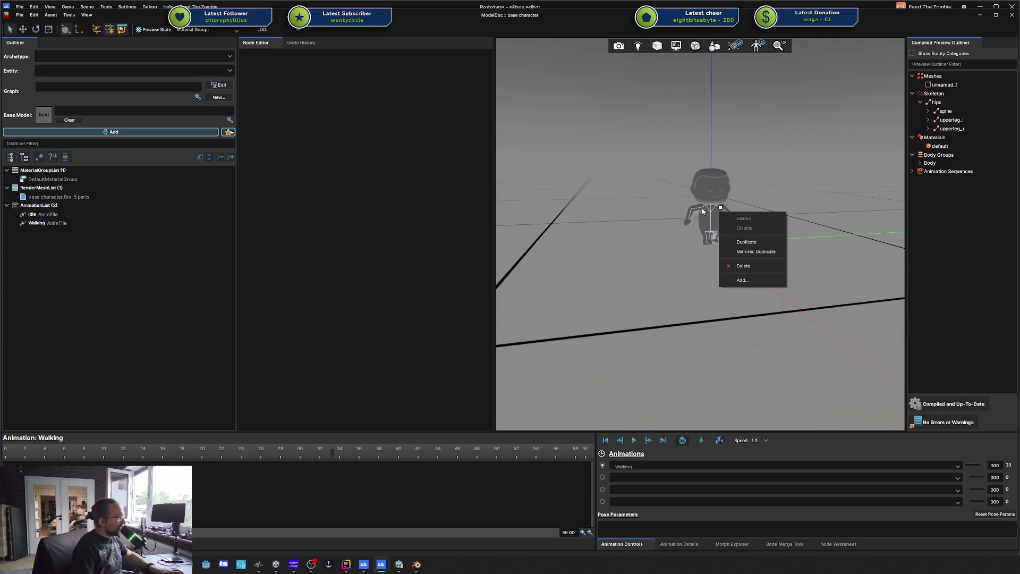
left_click(749, 252)
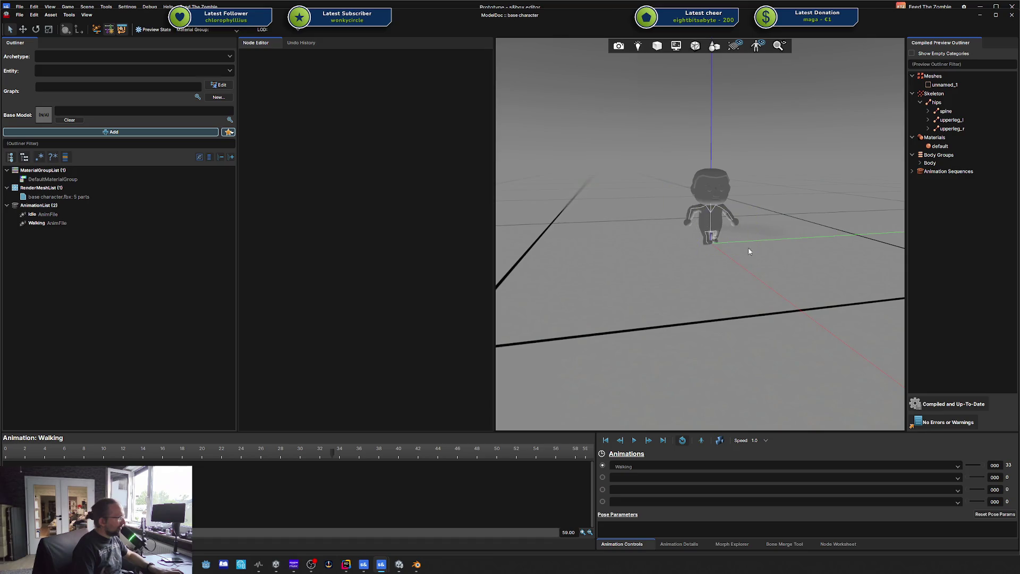
left_click_drag(813, 309, 735, 246)
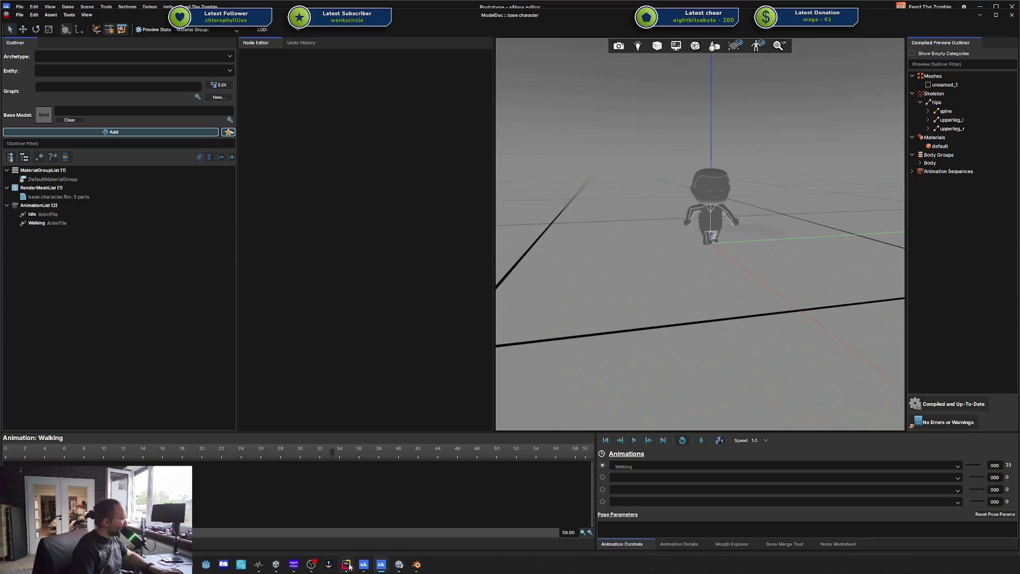
- In a maximised Blender window, start an FBX export of the character
left_click(416, 564)
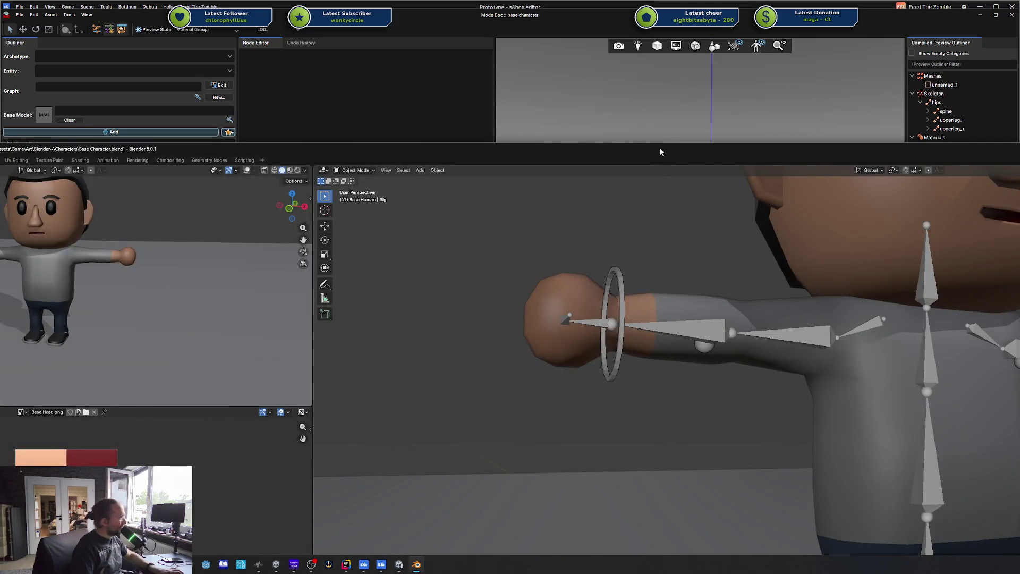
double_click(661, 152)
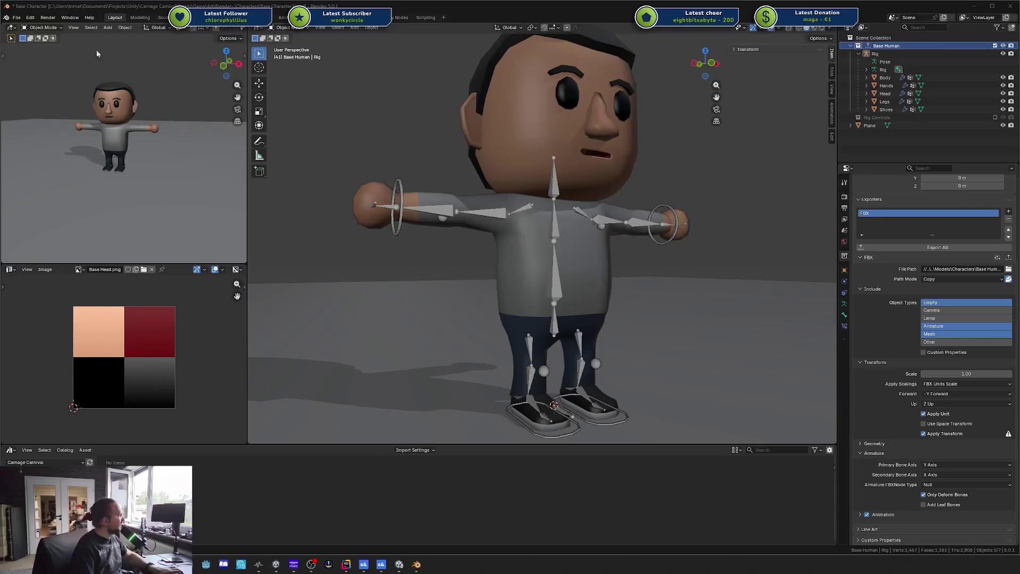
left_click(16, 17)
mouse_move(69, 142)
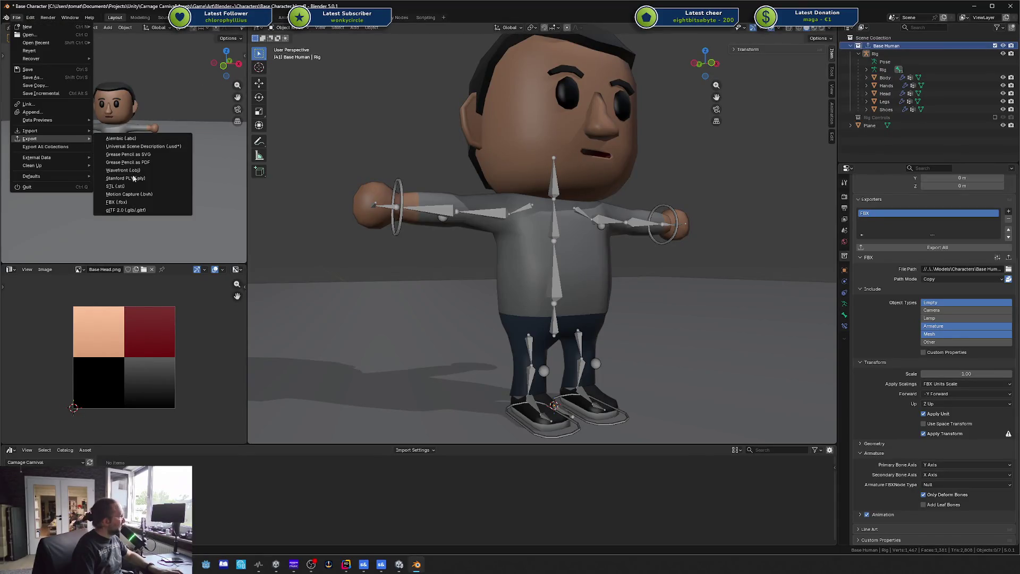
left_click(118, 202)
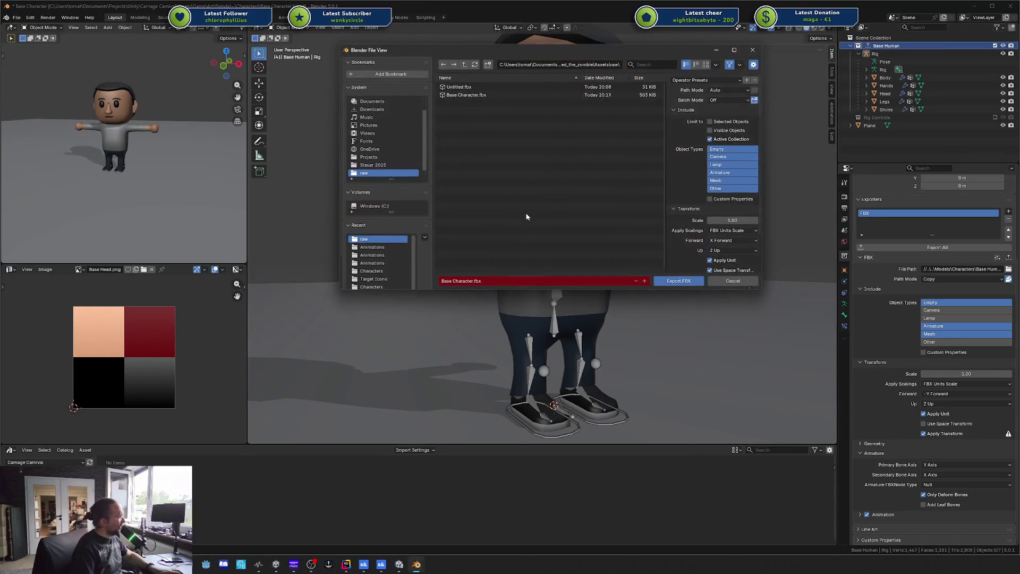
- Export Base Character.fbx at scale 1.00 with Apply Scalings set to All Local
left_click(739, 222)
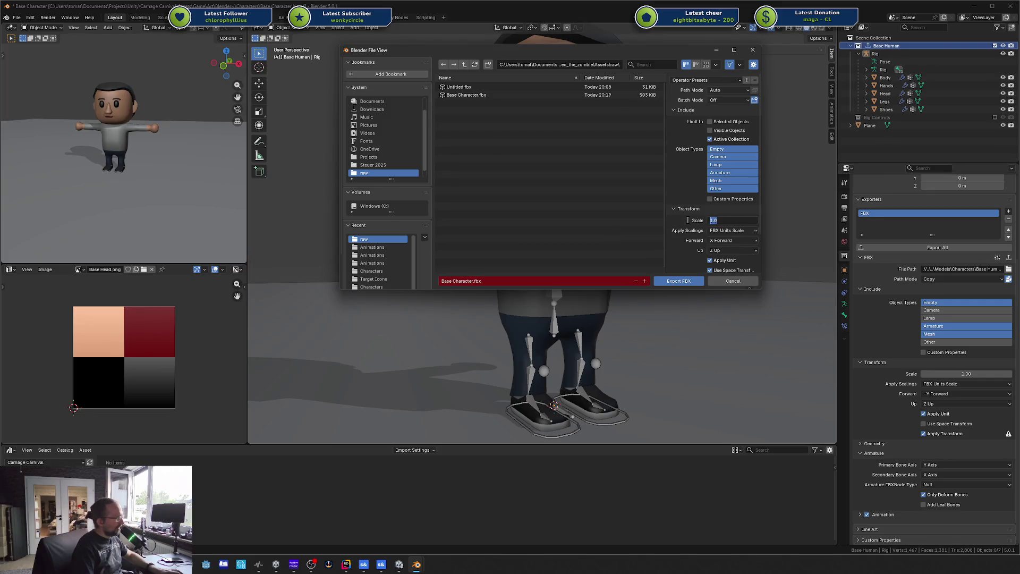
type("30")
key("Return")
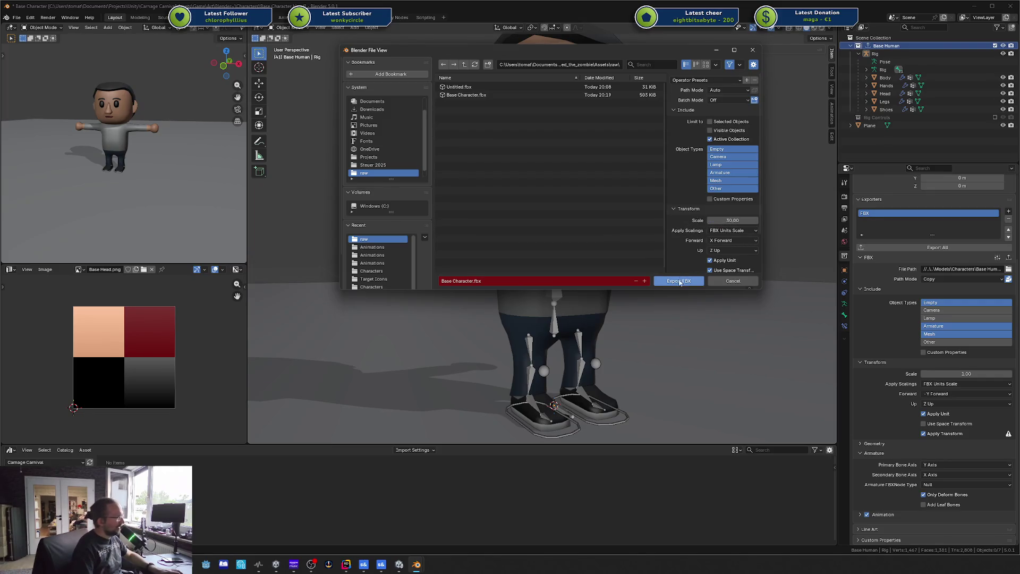
left_click(732, 230)
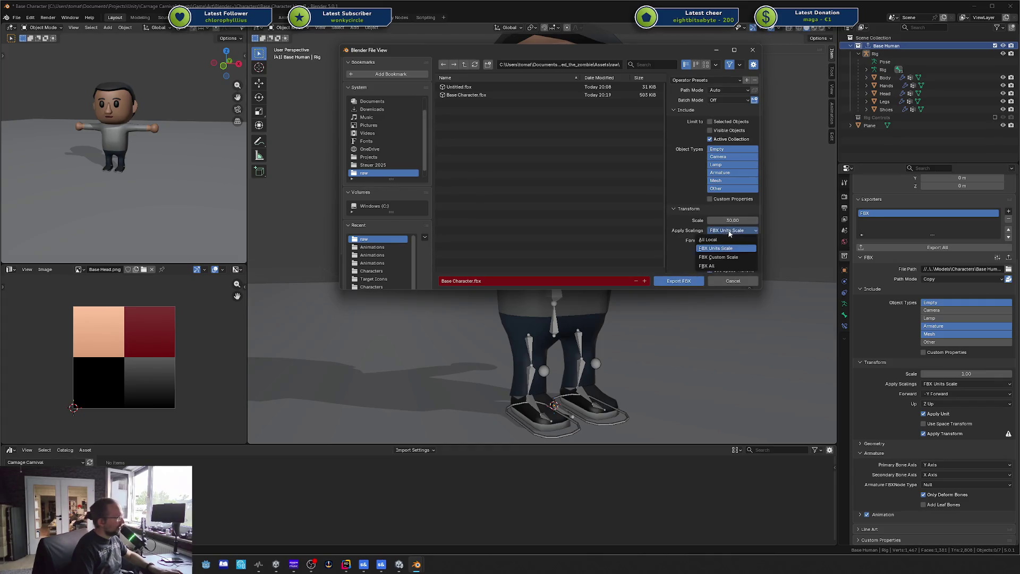
left_click(728, 238)
left_click(734, 223)
type("1")
key("Return")
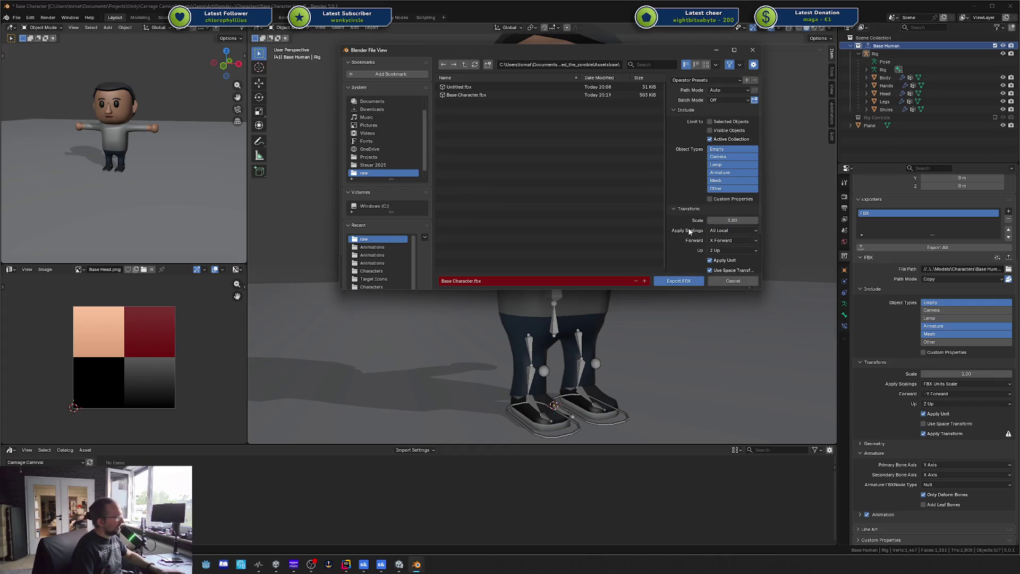
left_click(738, 231)
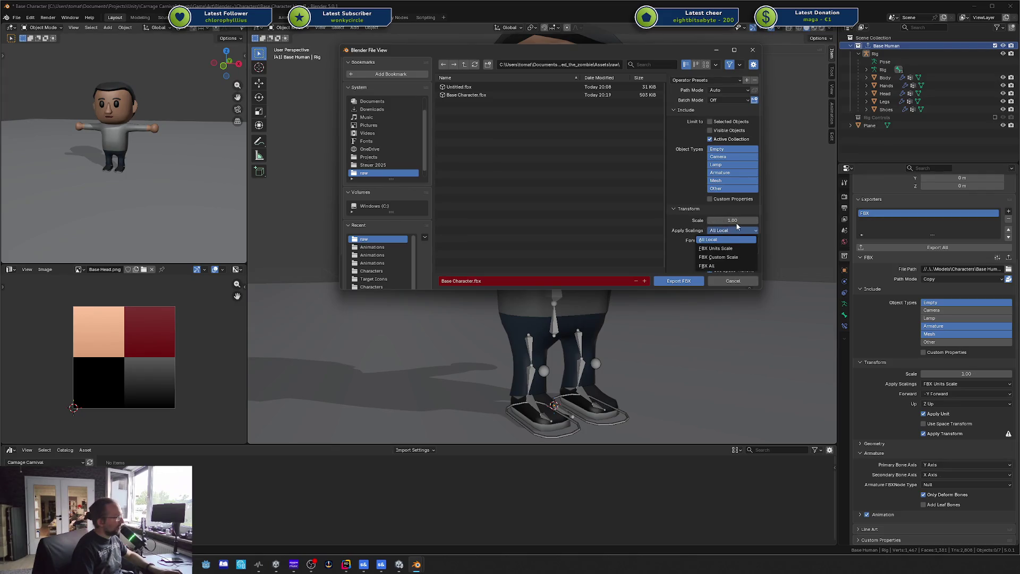
left_click(730, 239)
left_click(660, 281)
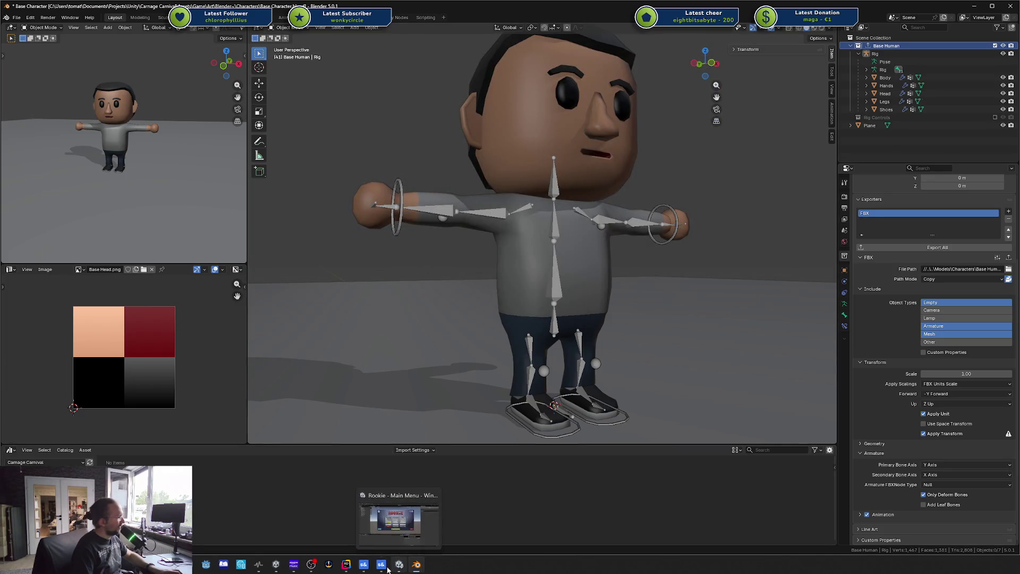
- Close ModelDoc, choosing Compile to rebuild the base character model
left_click(367, 570)
mouse_move(381, 564)
left_click(412, 522)
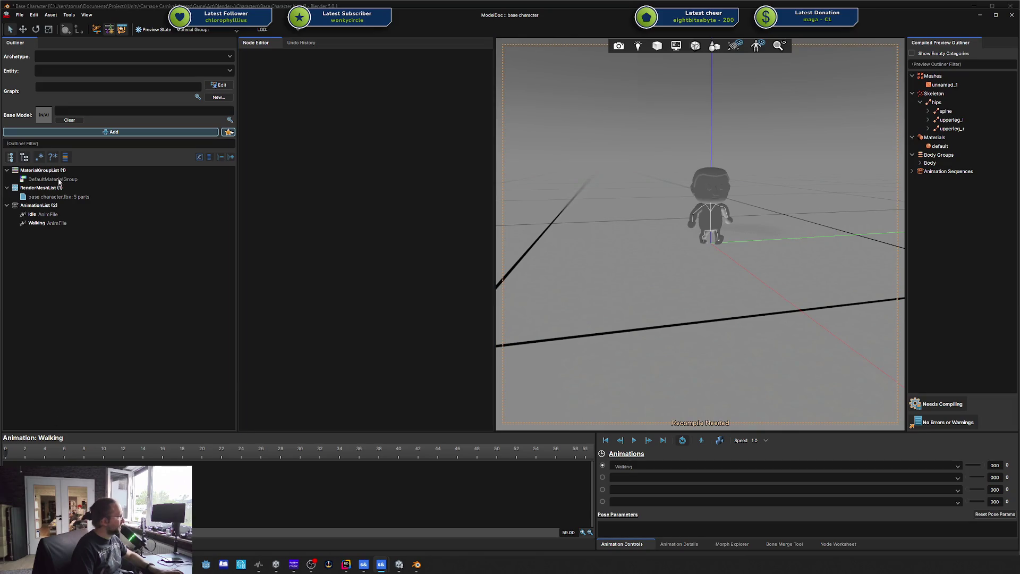
left_click(1013, 16)
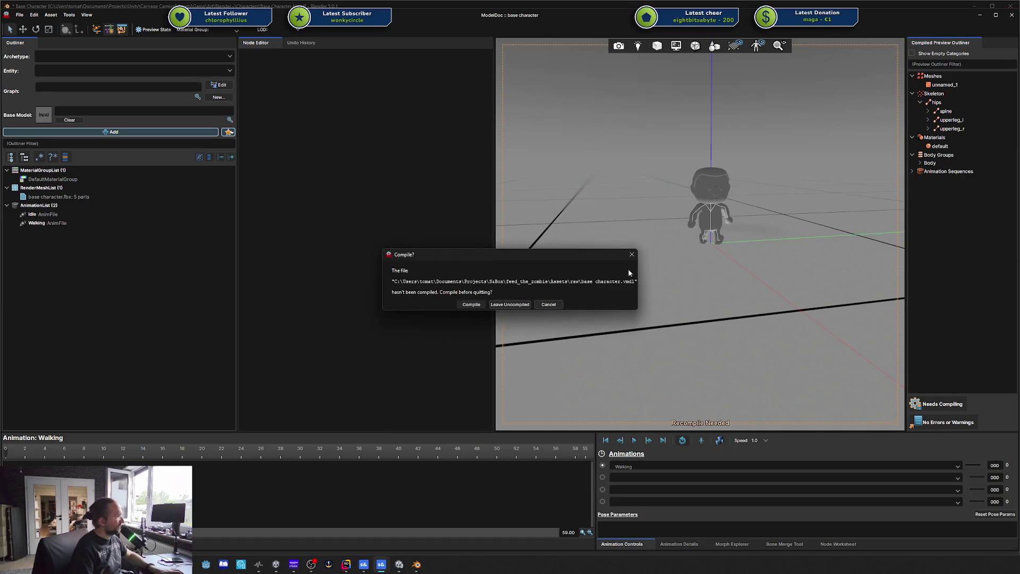
left_click(547, 305)
- Return through Blender to the s&box scene editor
scroll(752, 273, "up", 10)
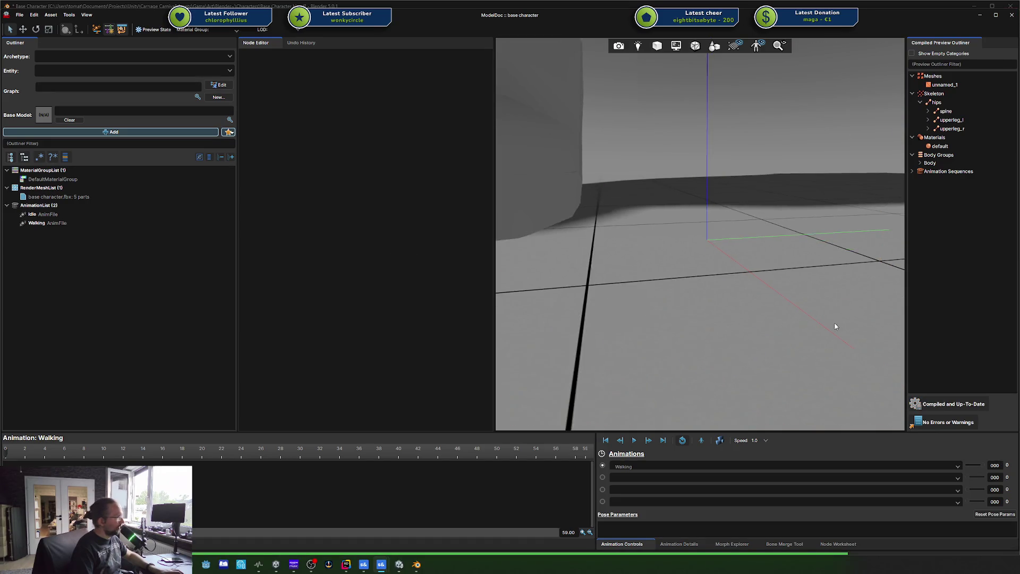
scroll(751, 273, "down", 3)
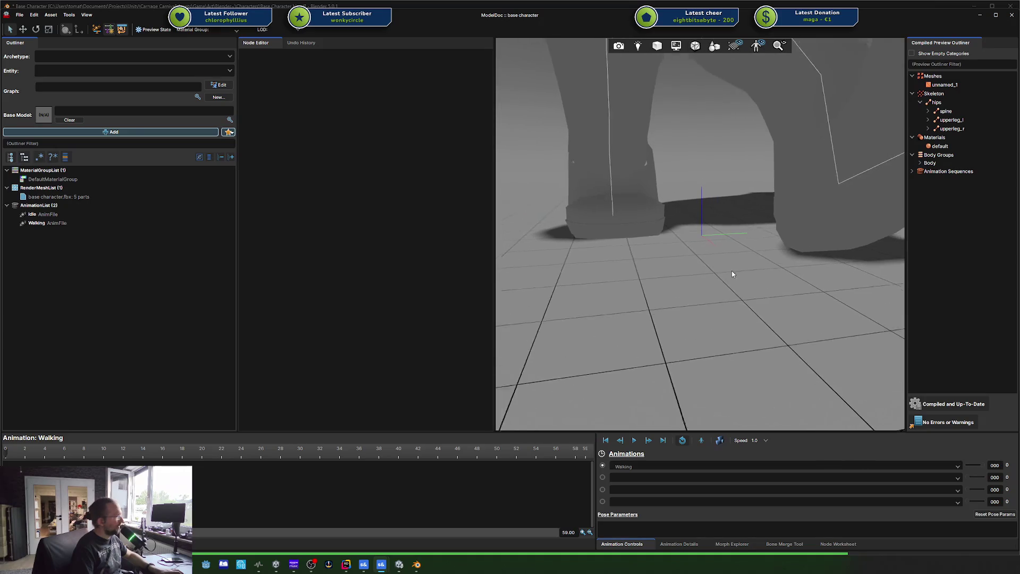
scroll(718, 232, "down", 5)
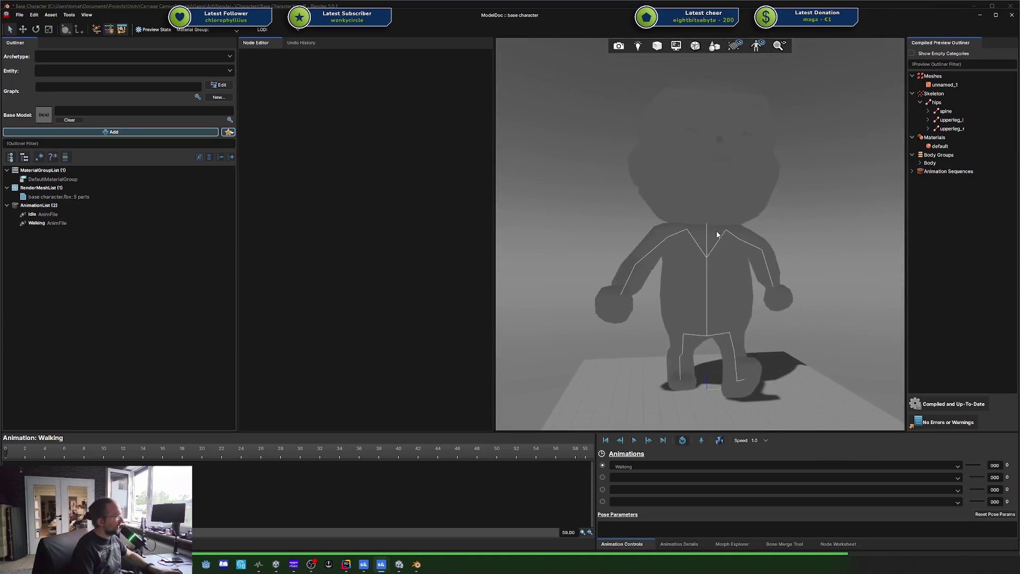
scroll(717, 234, "up", 3)
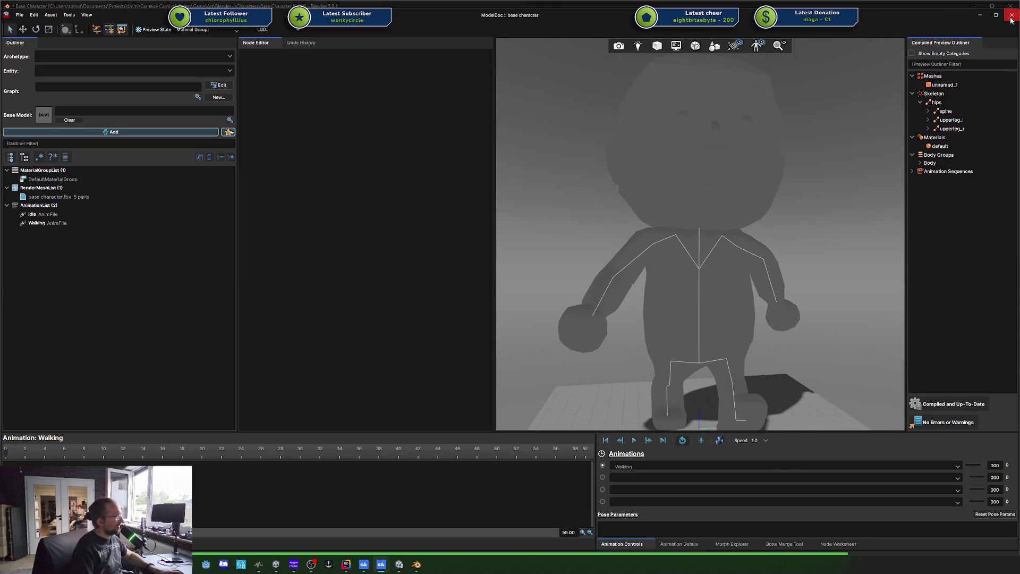
left_click(416, 565)
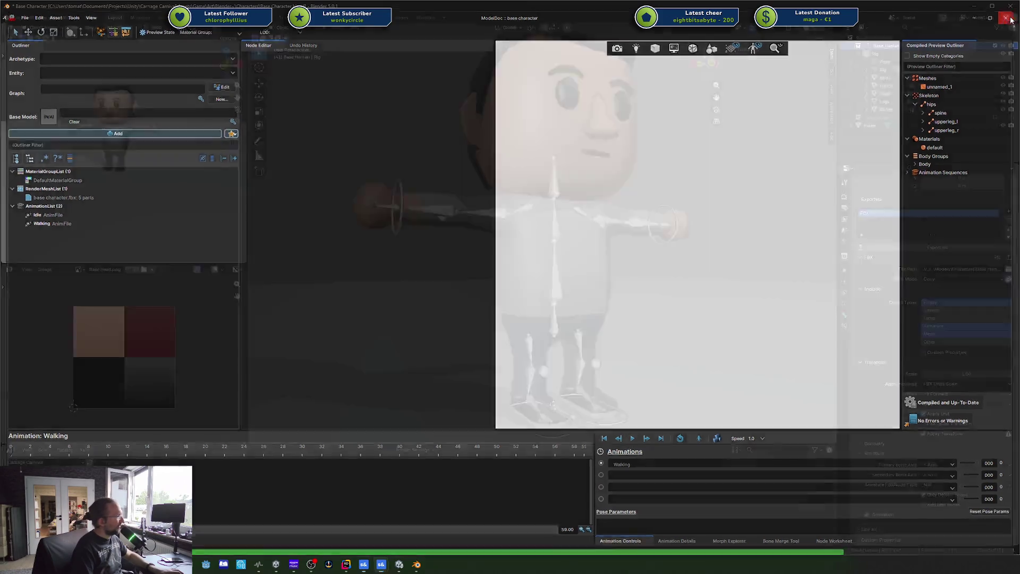
left_click(381, 565)
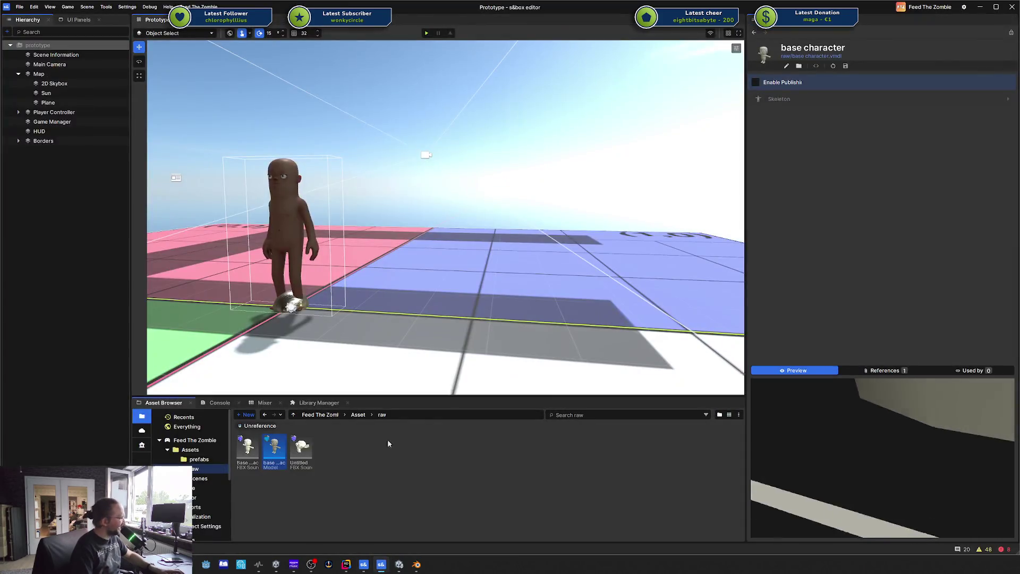
- Drag base character.vmdl from the Asset Browser into the Prototype scene beside the player
left_click(295, 452)
left_click(273, 455)
mouse_move(273, 455)
left_mouse_down()
mouse_move(399, 318)
mouse_move(466, 295)
left_mouse_up()
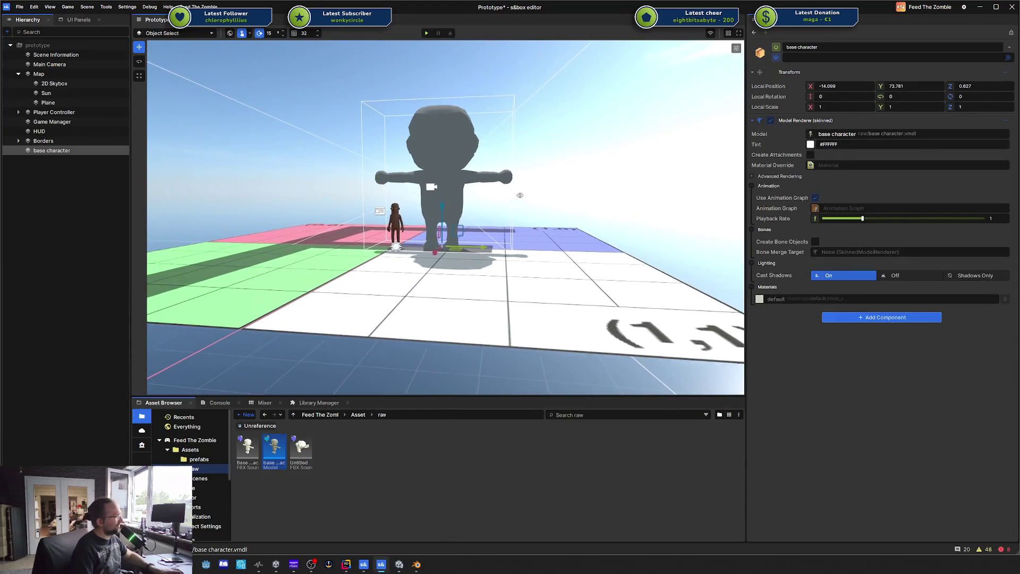
scroll(520, 193, "up", 3)
scroll(525, 192, "up", 5)
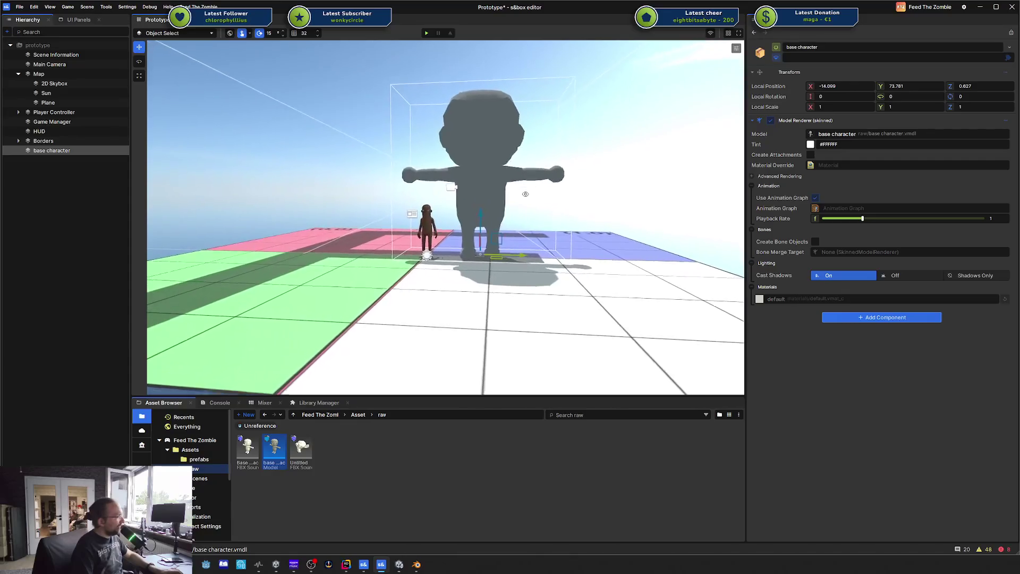
mouse_move(445, 199)
left_mouse_down()
mouse_move(389, 240)
mouse_move(489, 210)
mouse_move(498, 222)
mouse_move(439, 174)
left_mouse_up()
scroll(389, 240, "down", 5)
- Create a Cube via Hierarchy > Create > 3D Object and drag it along X to 32
right_click(73, 180)
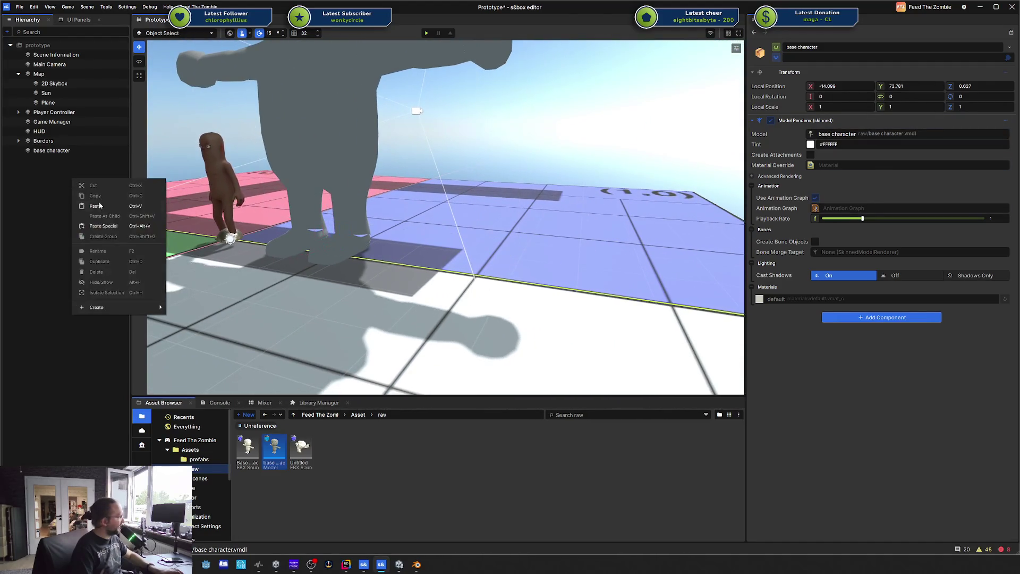
mouse_move(106, 307)
mouse_move(183, 318)
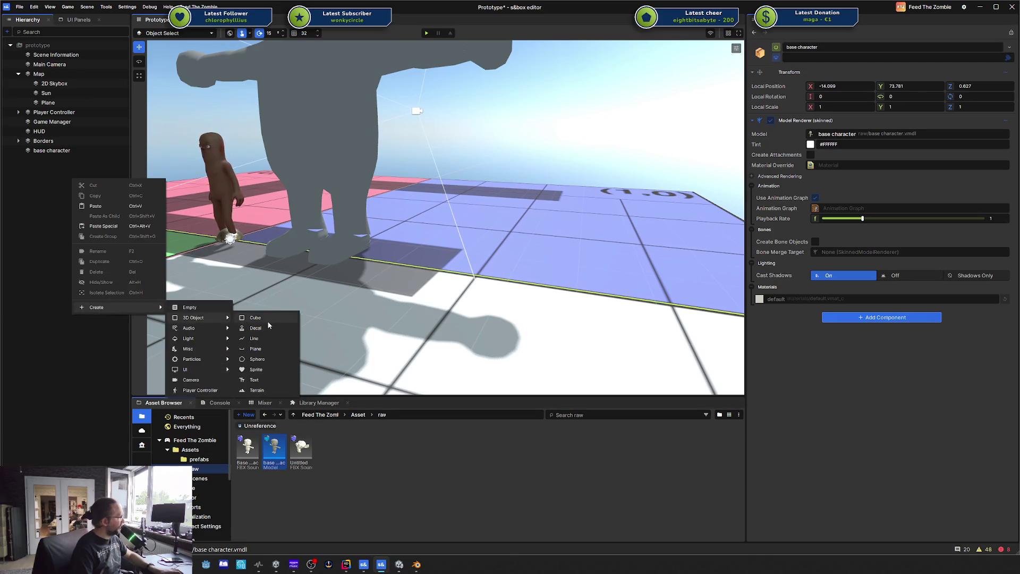
left_click(267, 321)
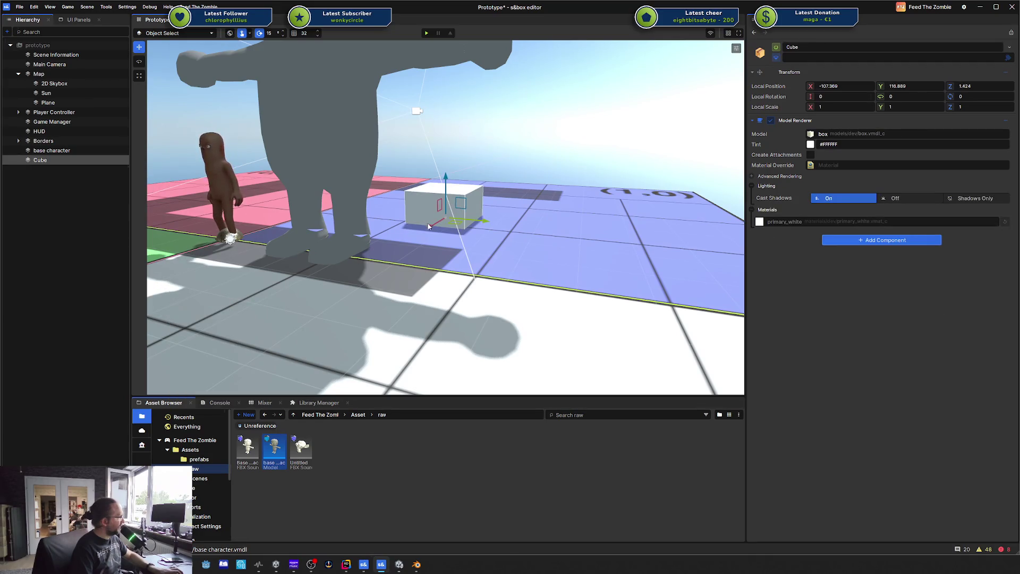
mouse_move(428, 227)
left_mouse_down()
mouse_move(325, 244)
mouse_move(338, 181)
left_mouse_up()
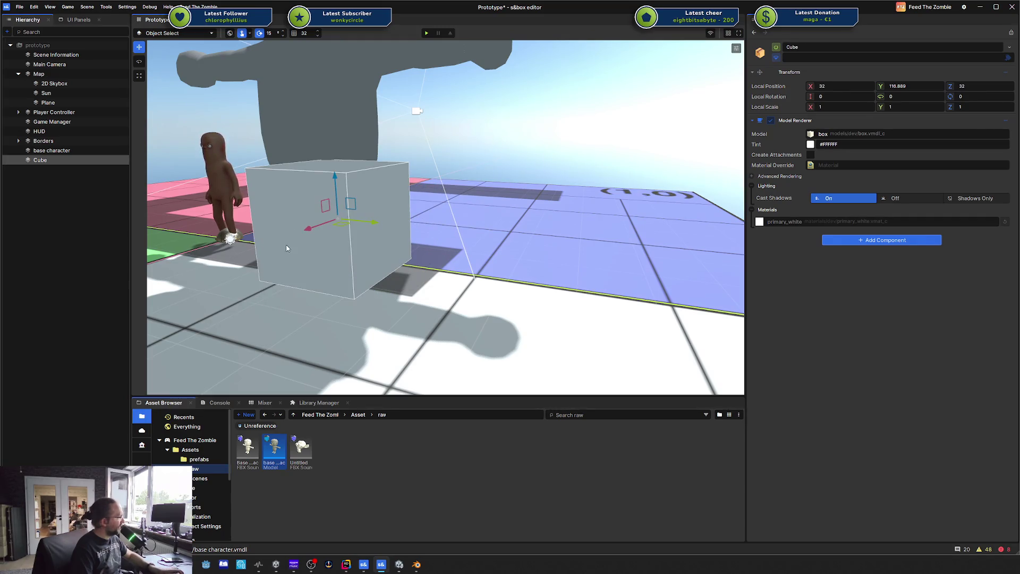
left_click_drag(309, 255, 654, 207)
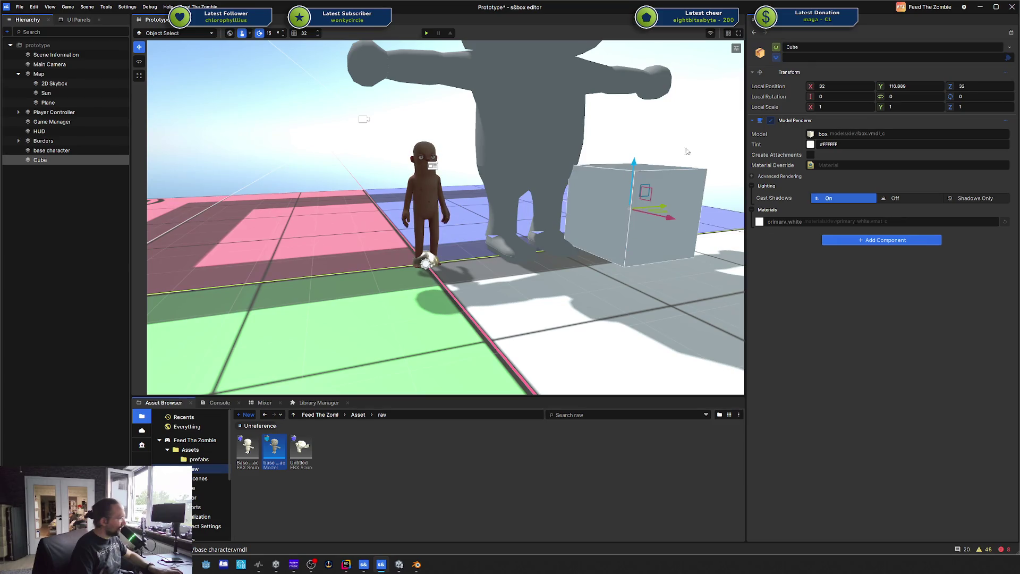
- Try several Local Position Z values for the cube (0, 100, 50, 30, 100)
key("Tab")
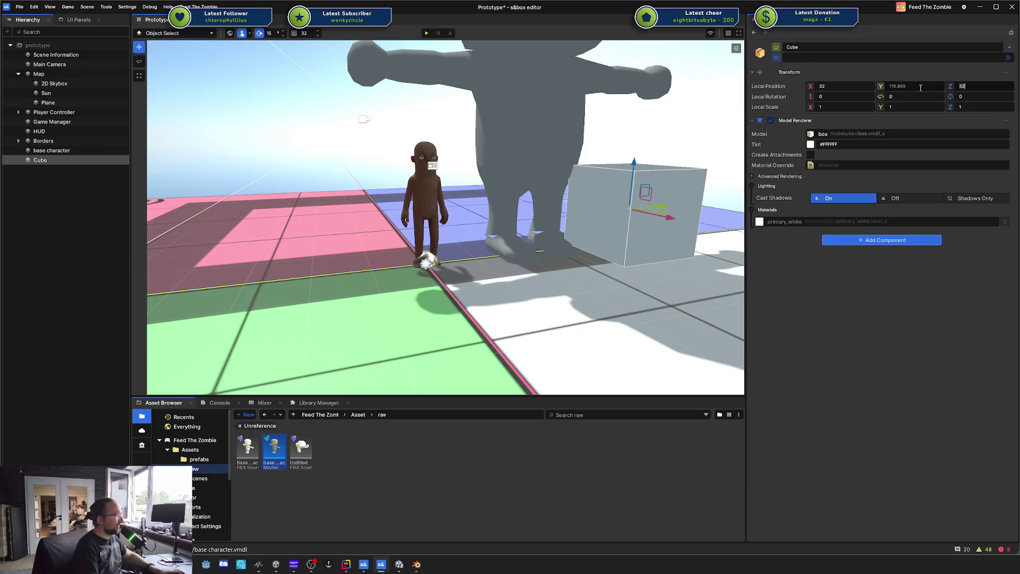
type("0")
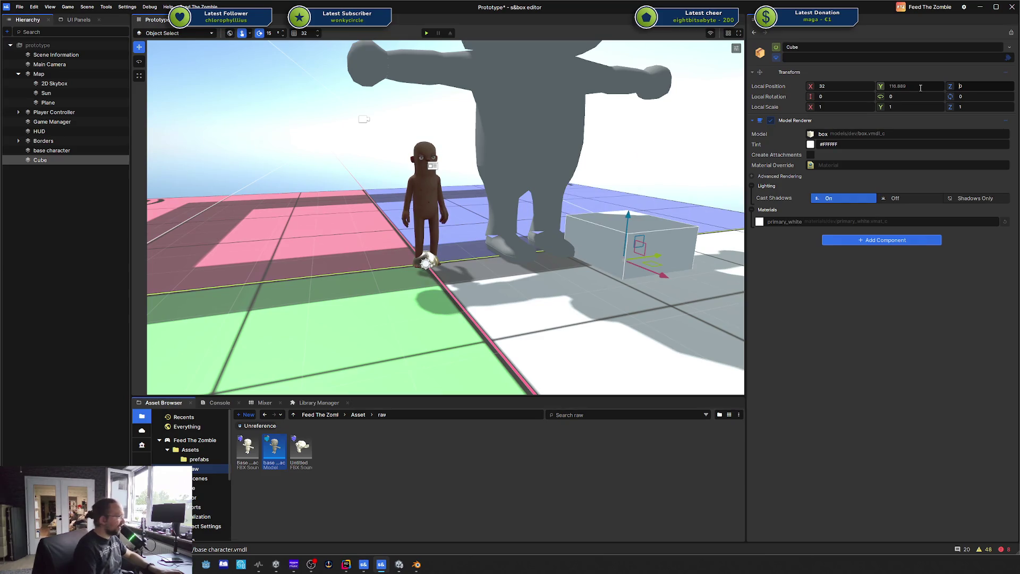
key("BackSpace")
type("1")
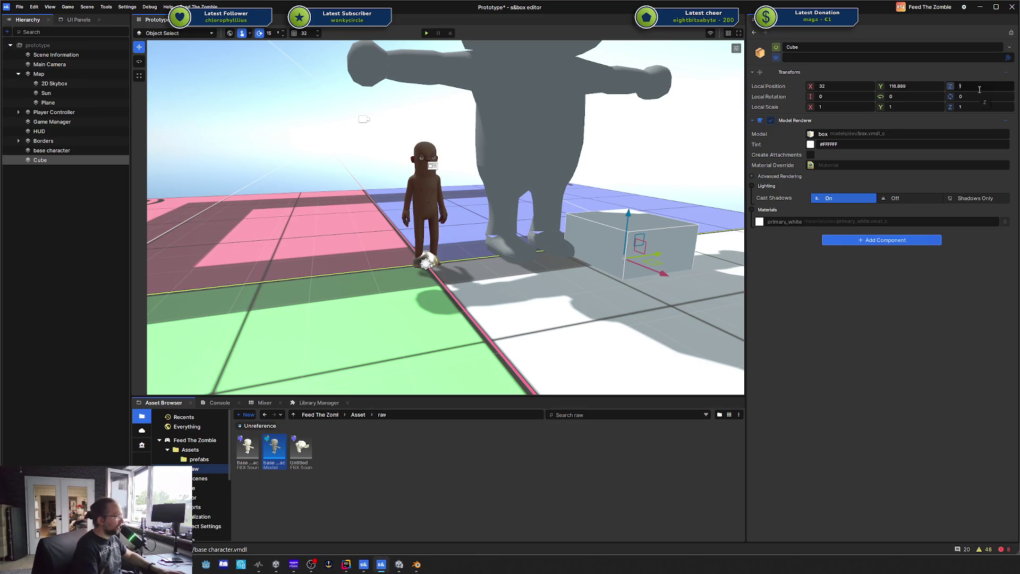
type("00")
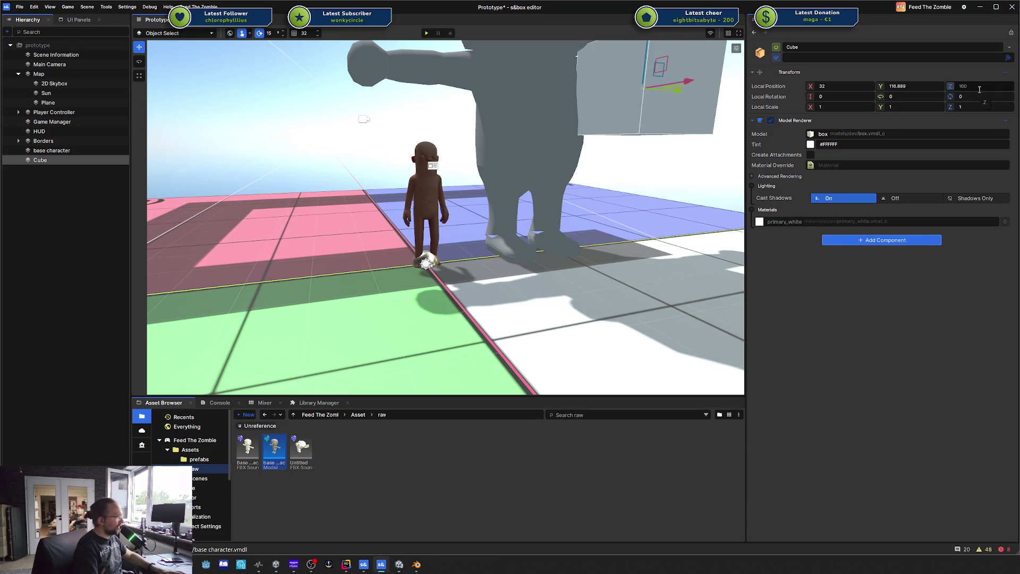
key("BackSpace")
key("BackSpace")
key("BackSpace")
type("50")
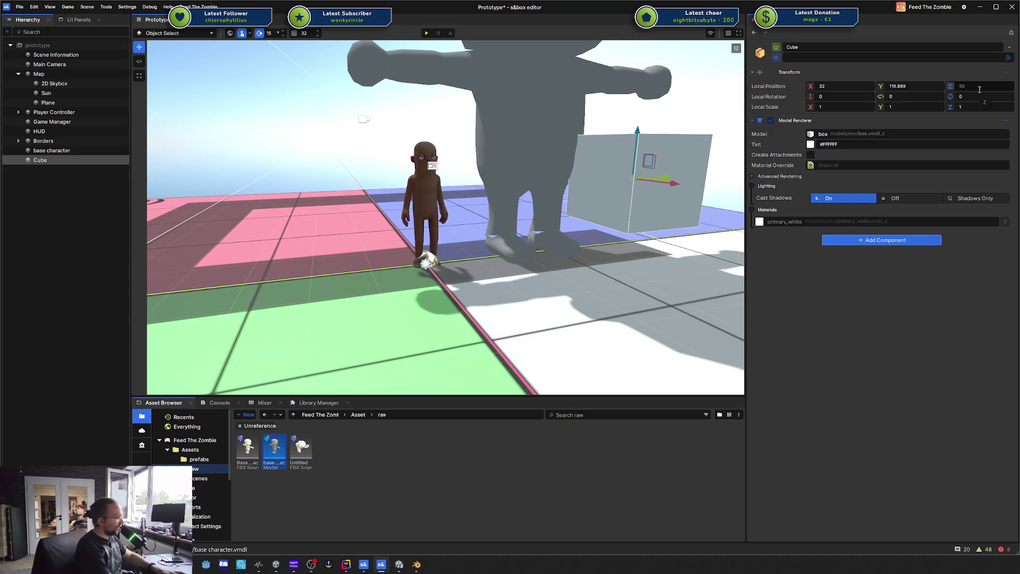
key("BackSpace")
key("BackSpace")
type("30")
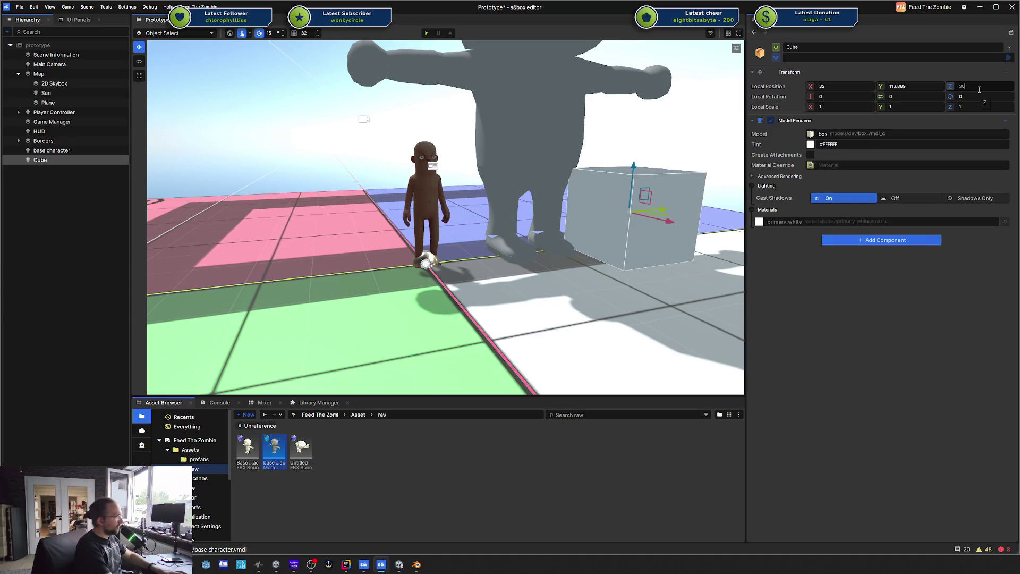
key("BackSpace")
key("BackSpace")
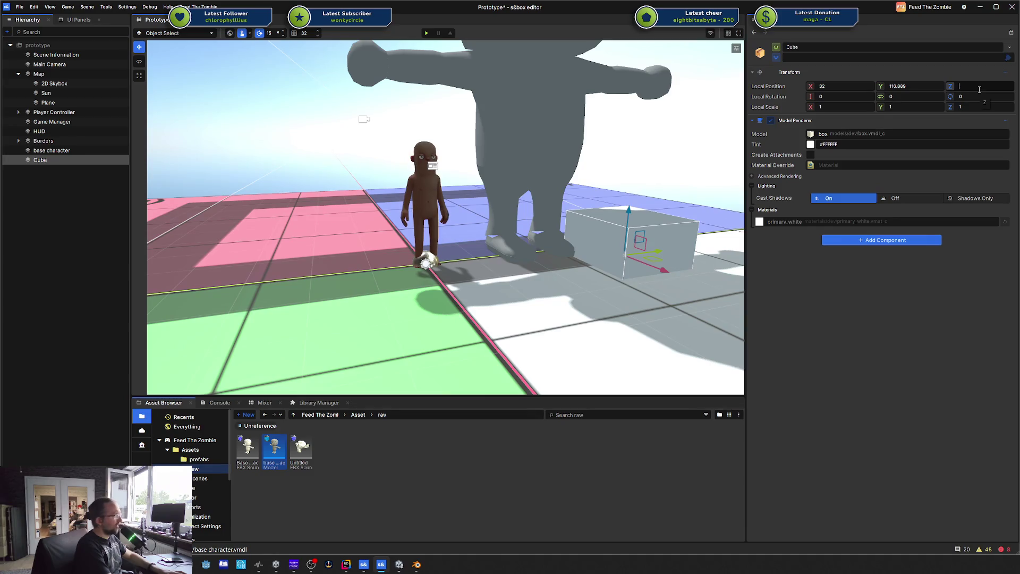
type("100")
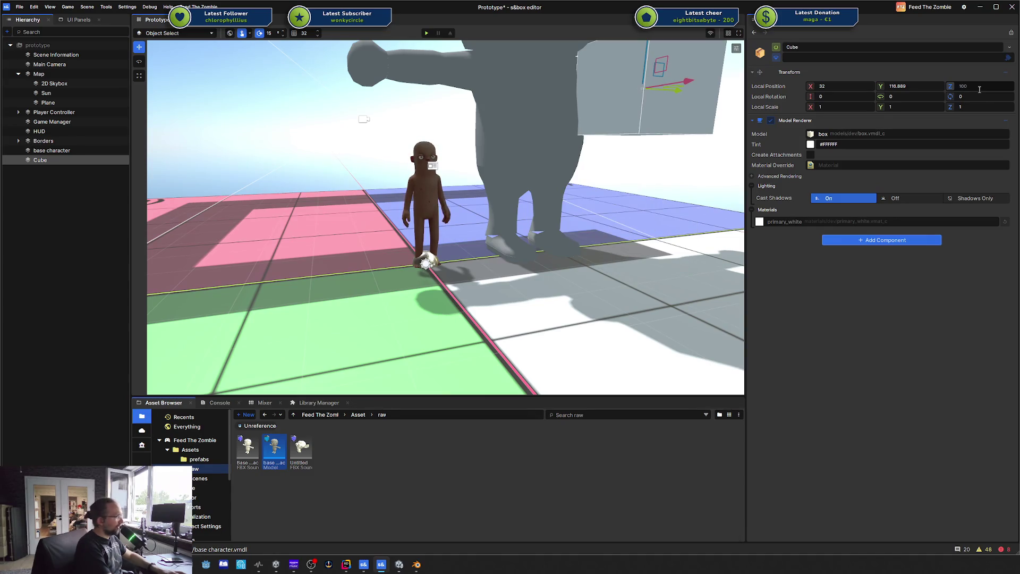
key("BackSpace")
key("BackSpace")
key("BackSpace")
type("0")
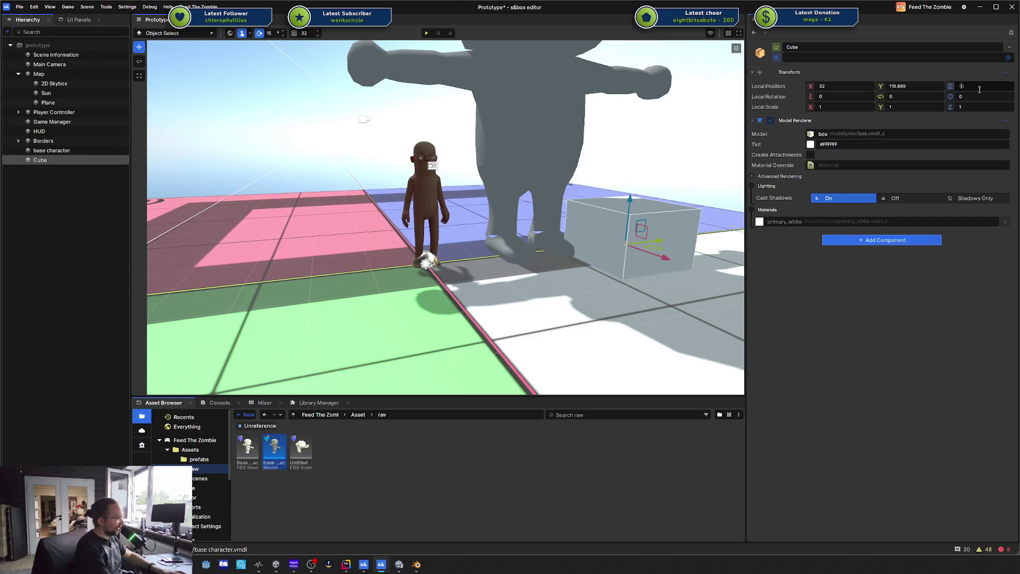
type("0")
key("BackSpace")
- Focus the view on the cube and set its Z position to 25
key("f")
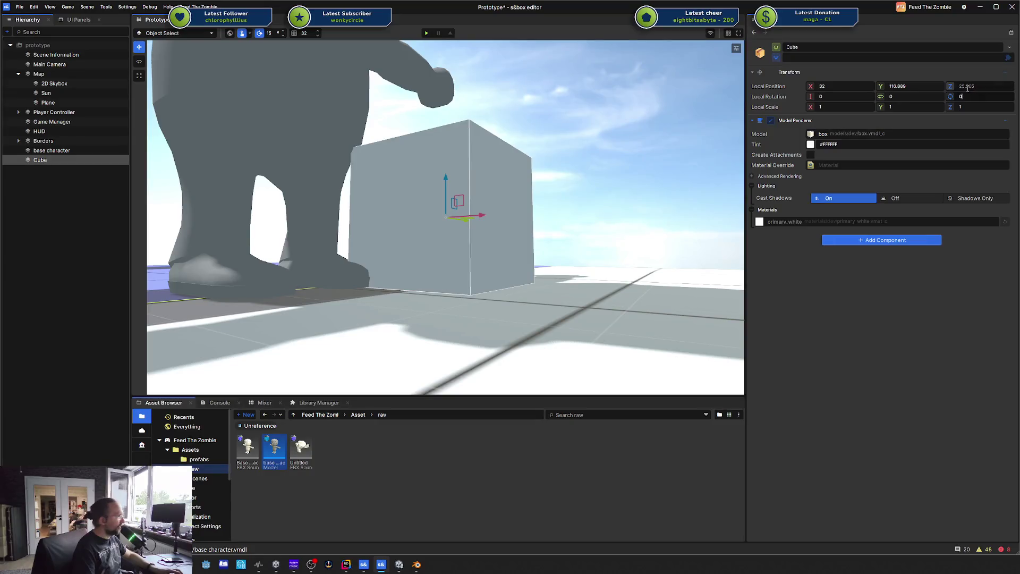
left_click_drag(489, 204, 452, 241)
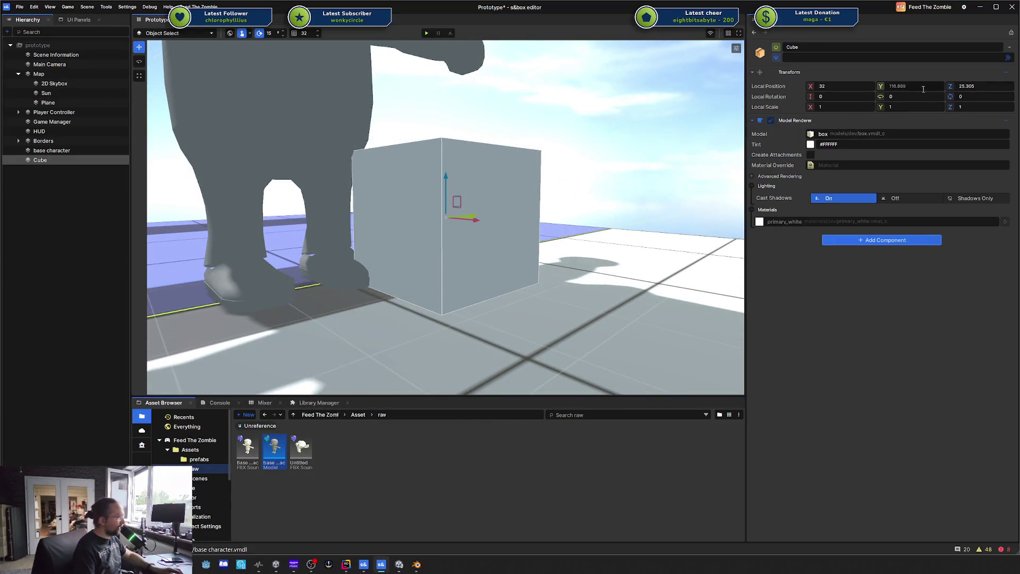
key("BackSpace")
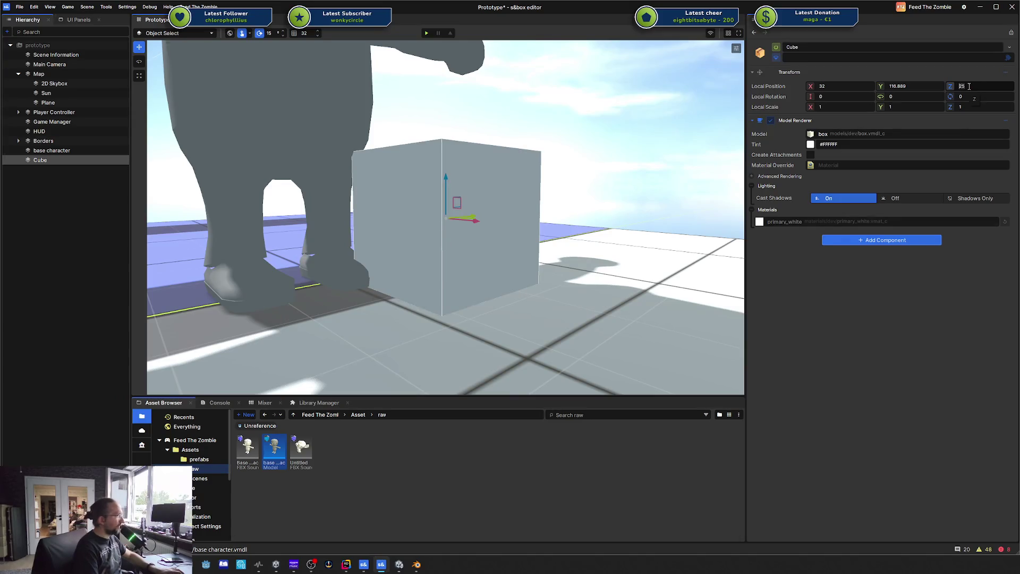
key("BackSpace")
type("0")
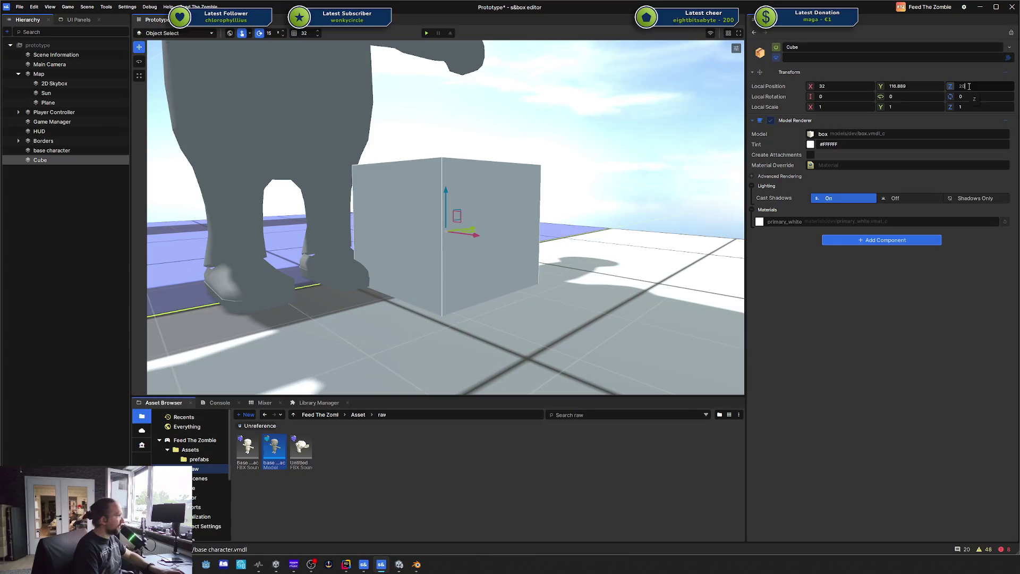
key("BackSpace")
type("5")
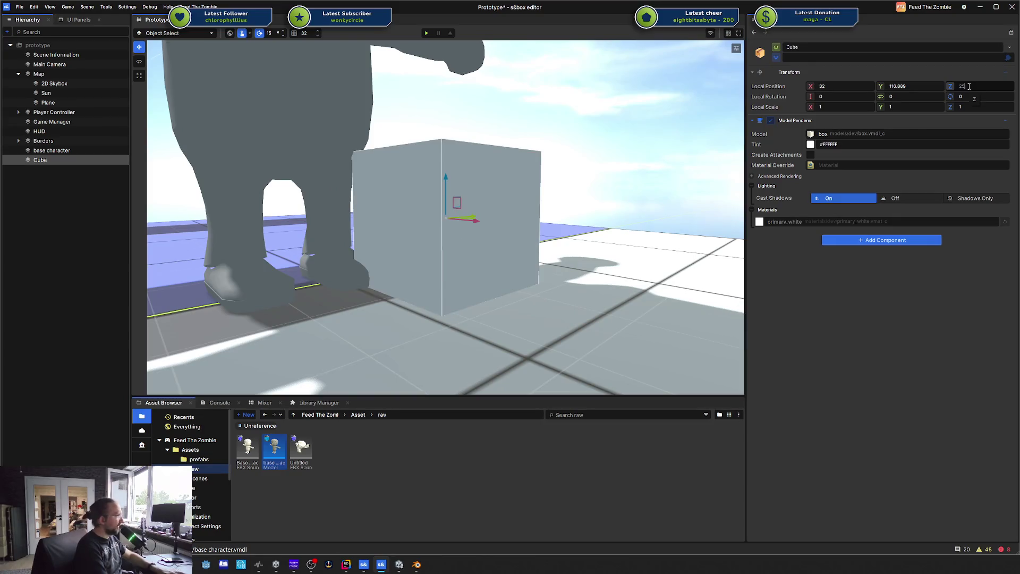
key("Return")
- Fly around the scene, then re-enter the cube's Z position as 25
key("w")
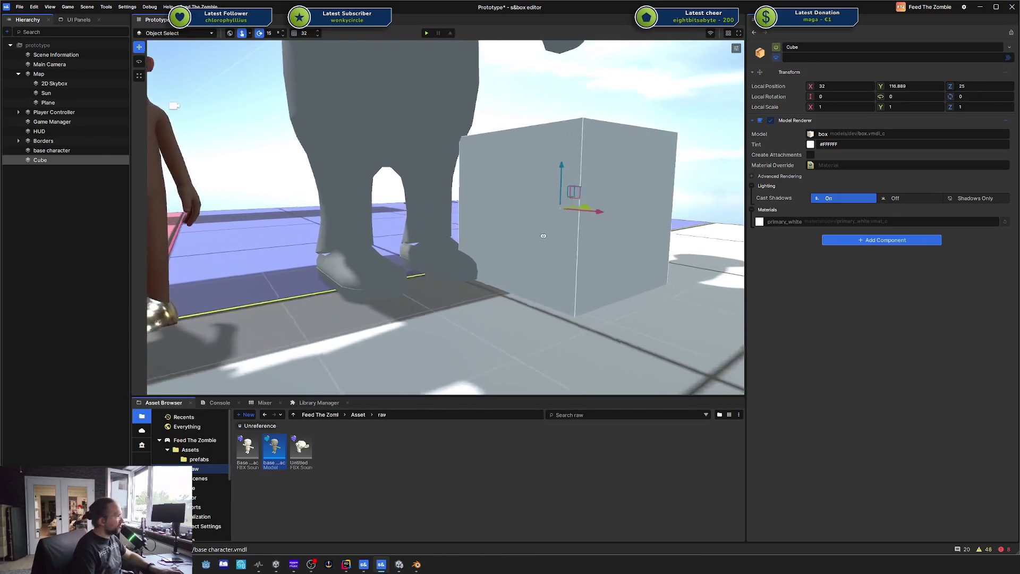
key("s")
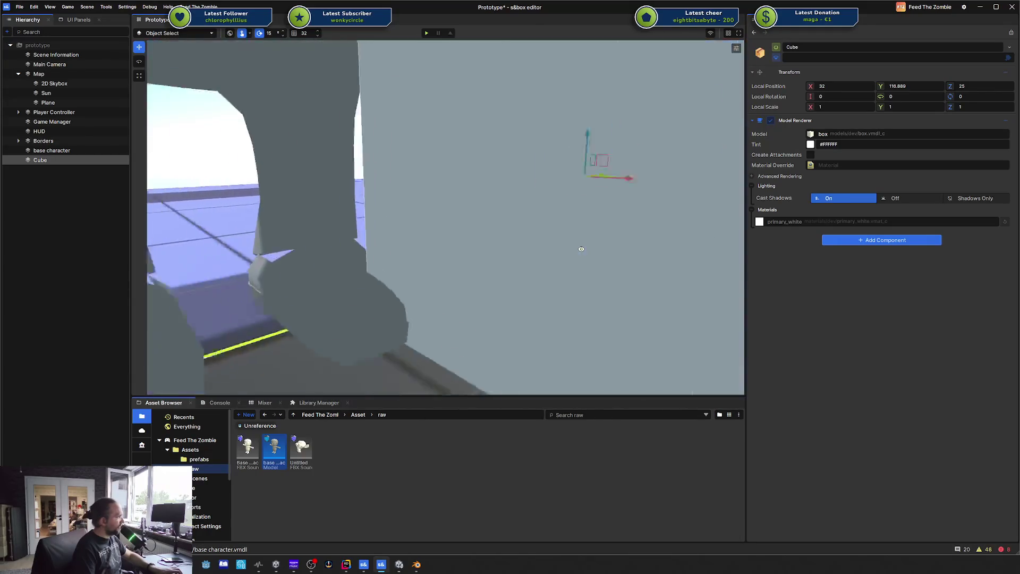
key("w")
key("d")
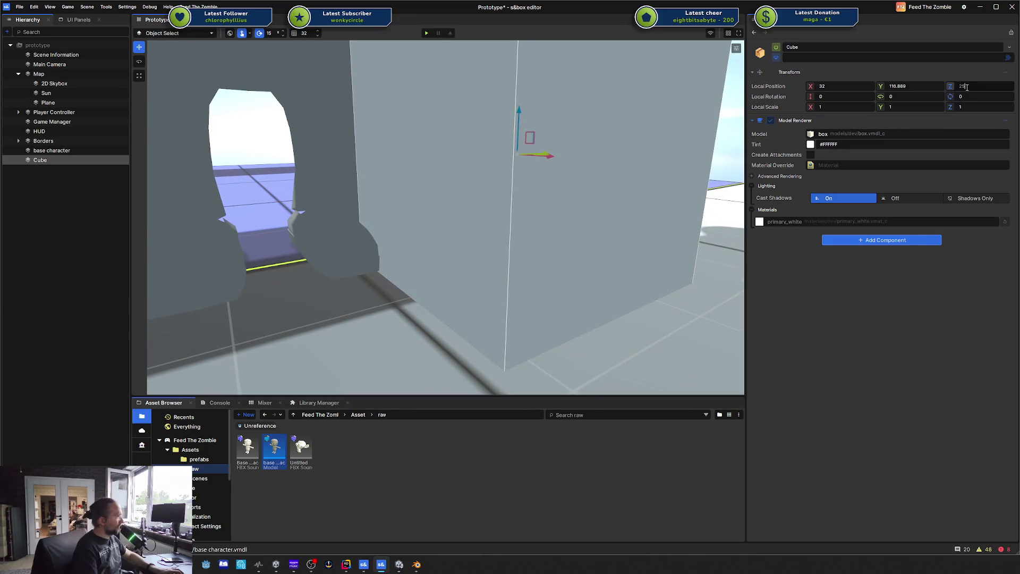
left_click_drag(951, 85, 952, 85)
left_click(998, 88)
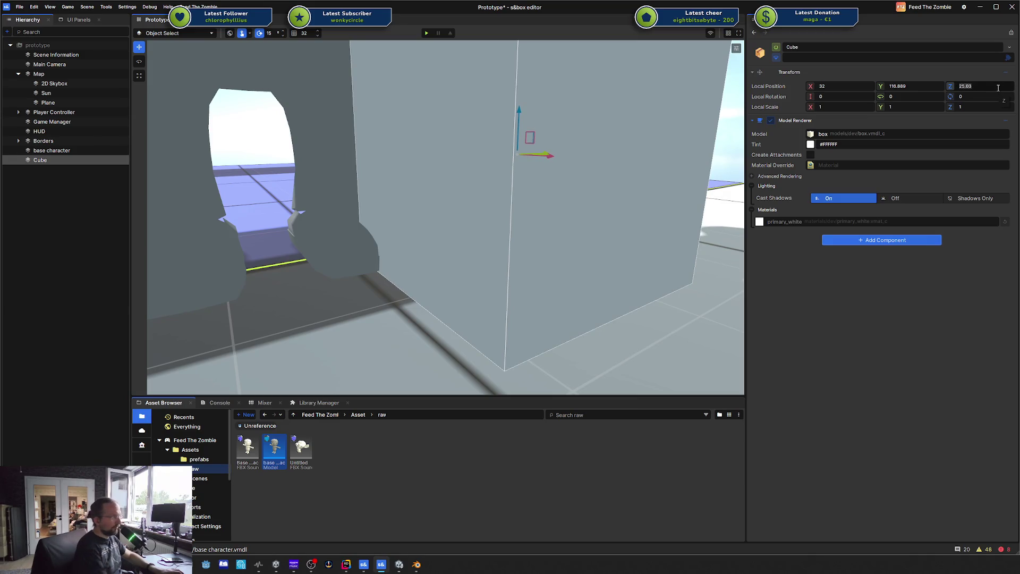
type("25")
key("Return")
scroll(431, 211, "down", 5)
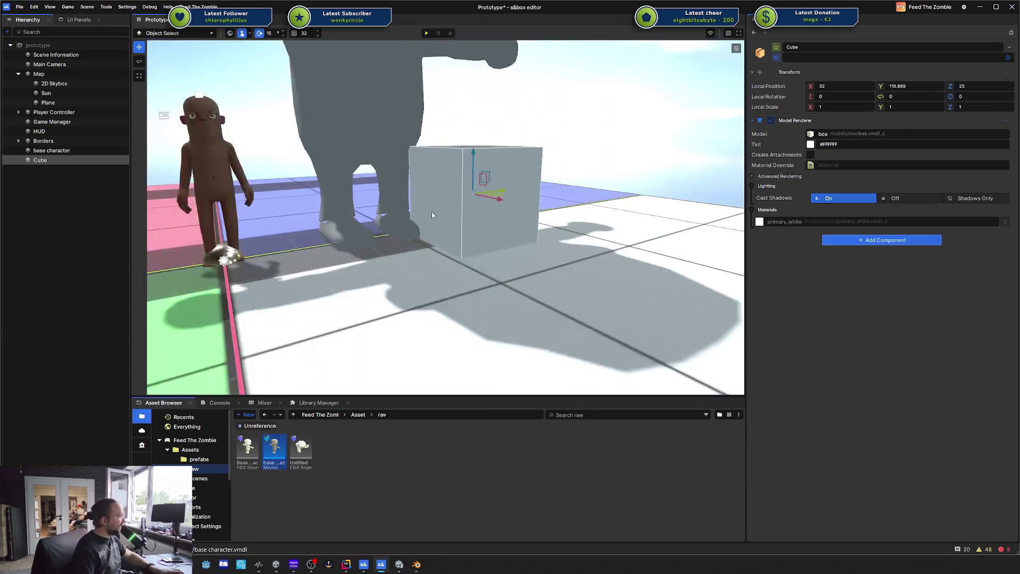
- Deselect the cube, swing the view toward the character, and open Edit > Preferences
left_click(496, 161)
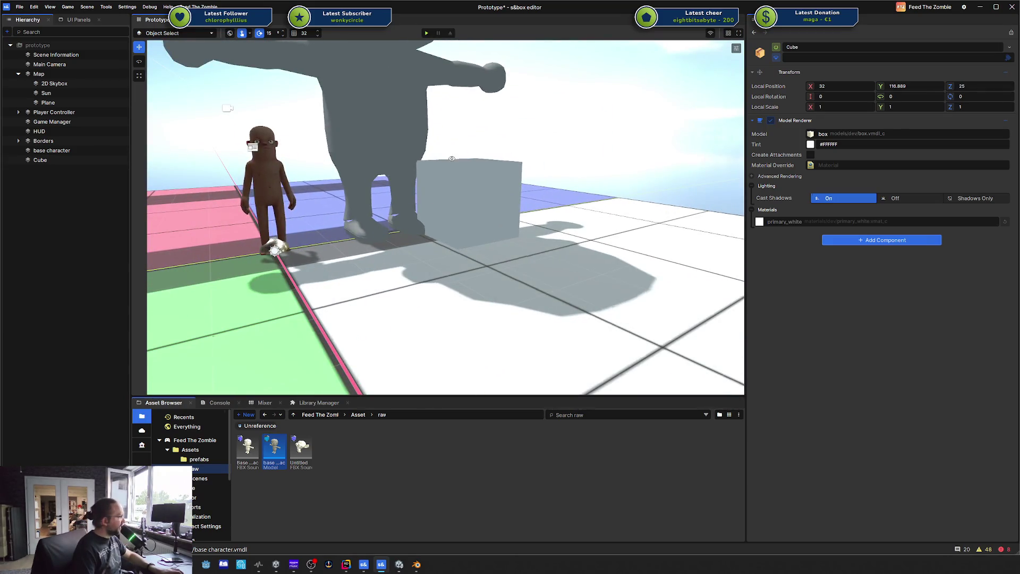
left_click_drag(496, 160, 271, 64)
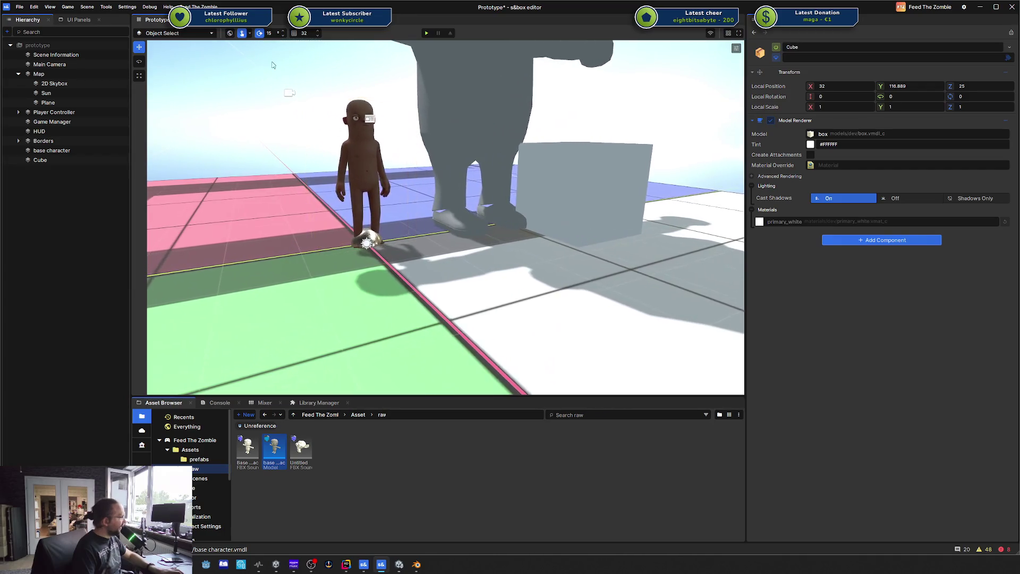
left_click(34, 7)
left_click(62, 104)
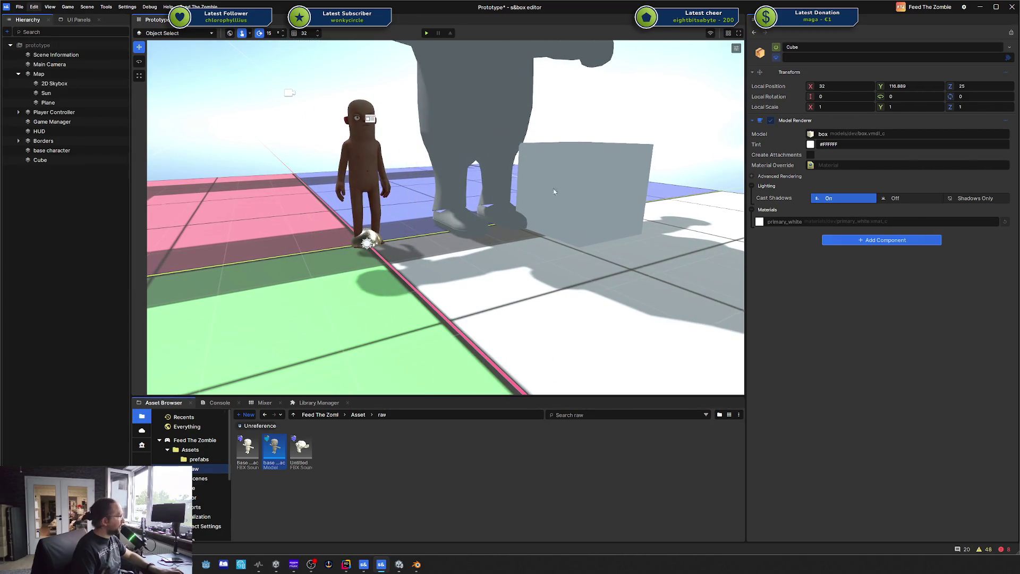
- Look through the Scene View, Notifications and General pages, then close Editor Settings unchanged
left_click(412, 247)
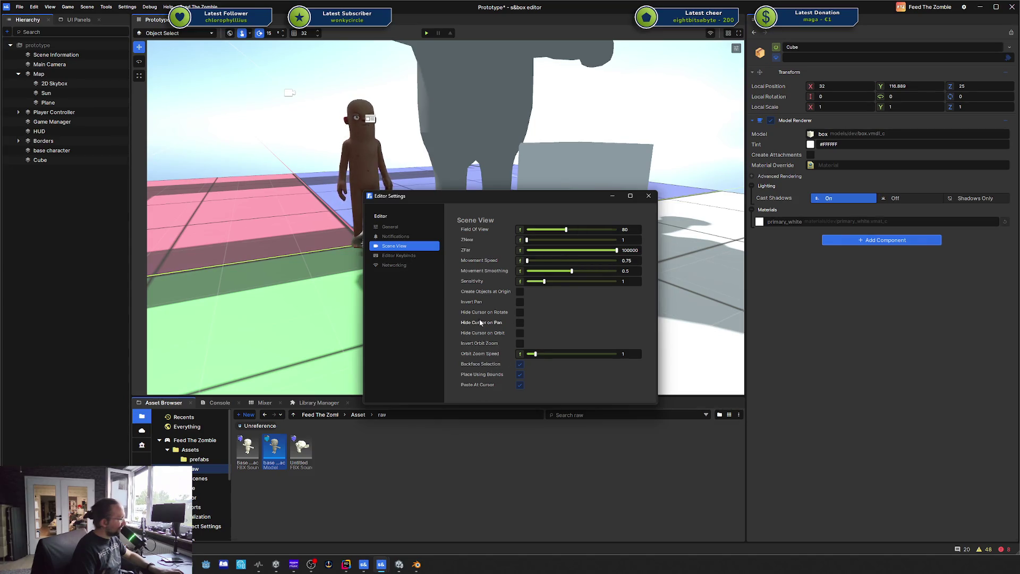
left_click(399, 236)
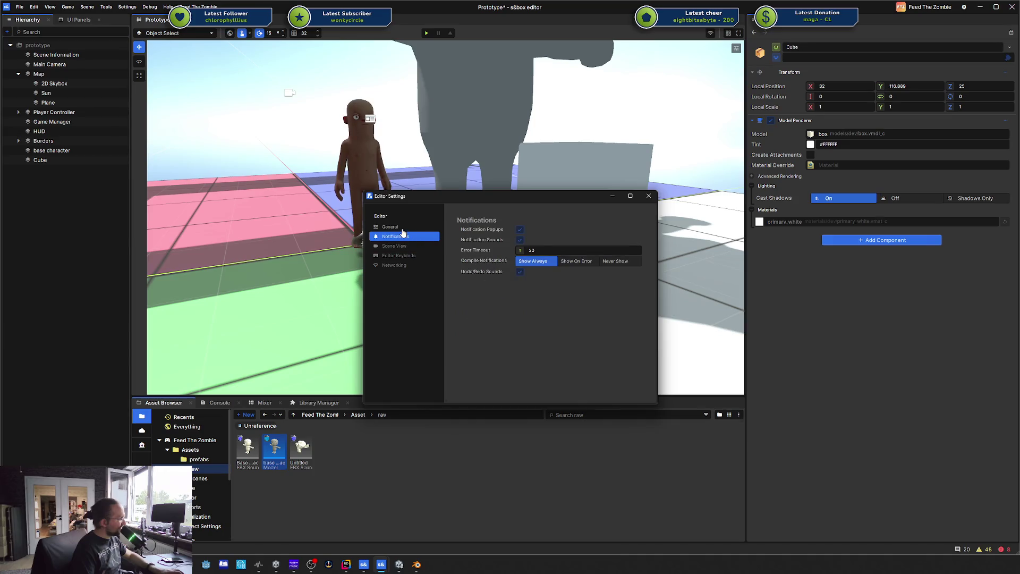
left_click(402, 228)
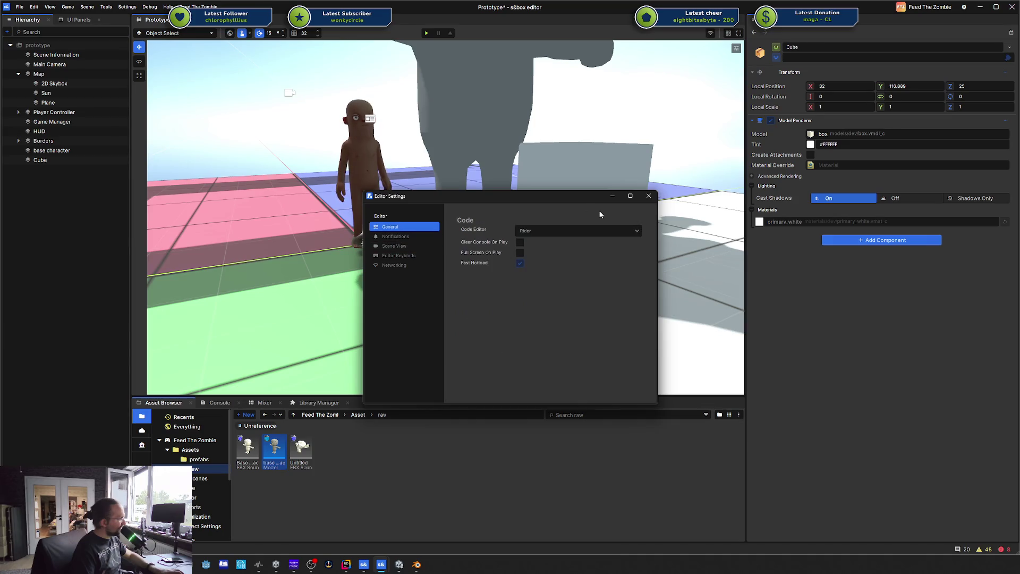
left_click(650, 196)
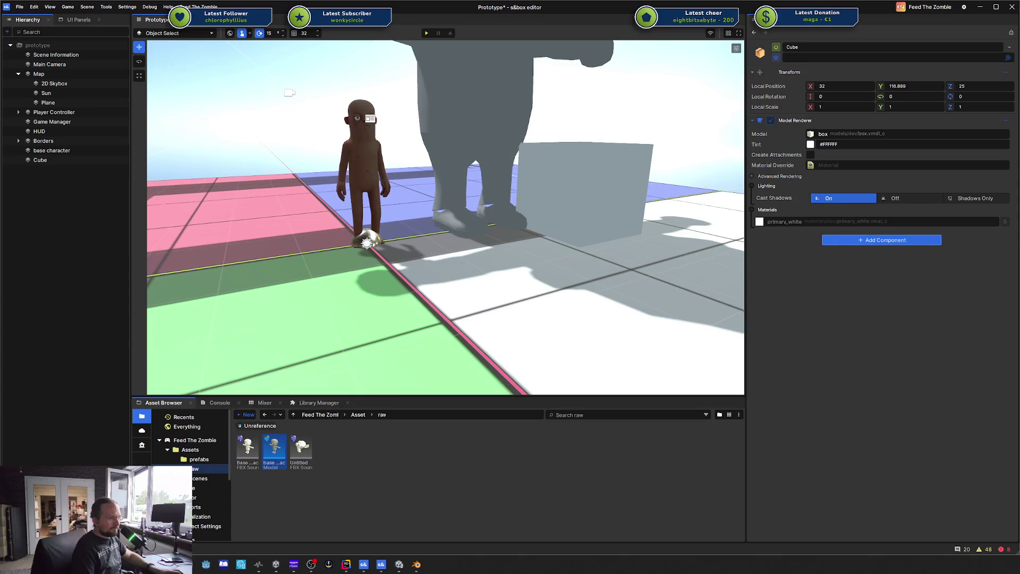
left_click_drag(1017, 149, 664, 149)
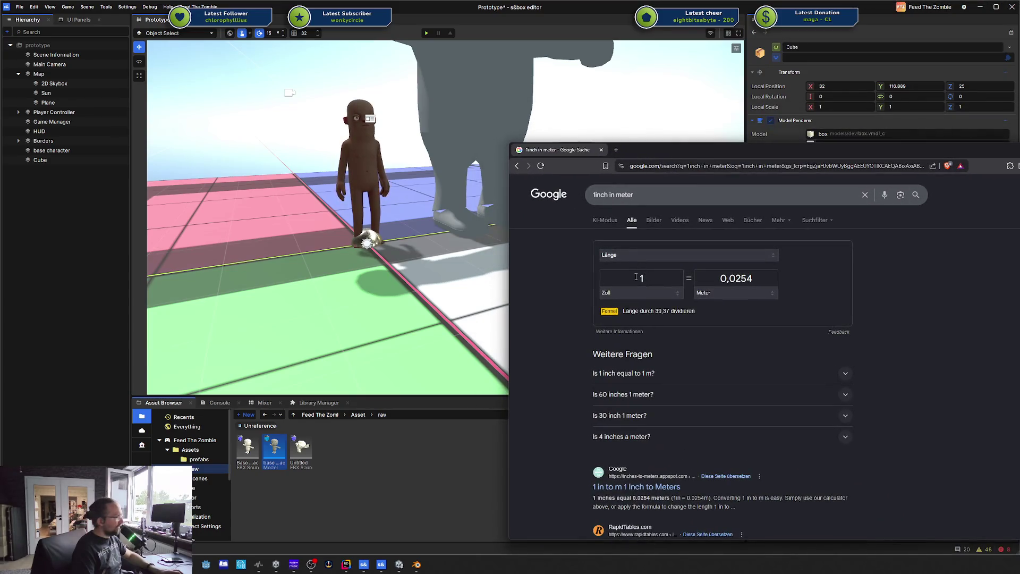
double_click(755, 278)
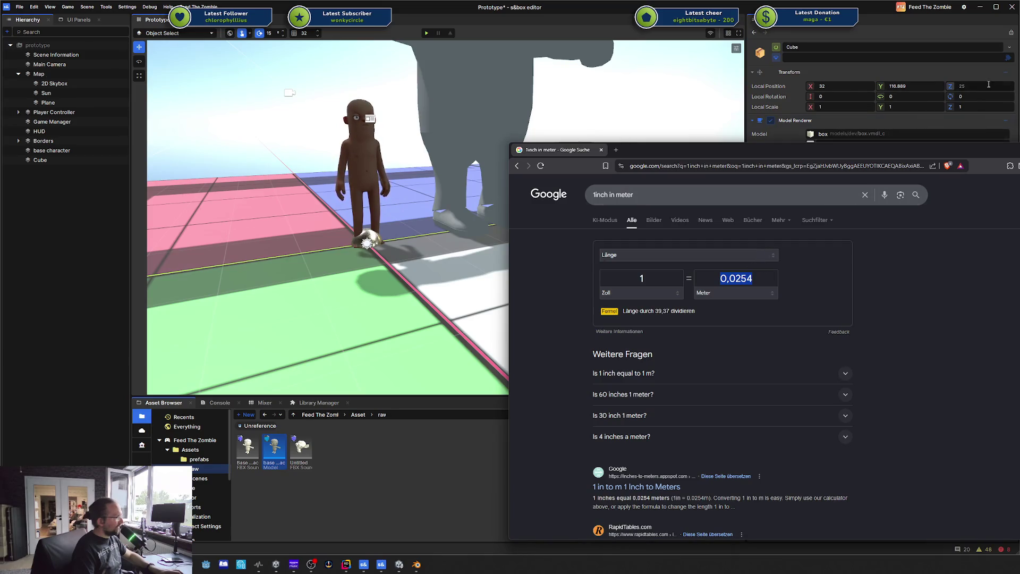
left_click(986, 83)
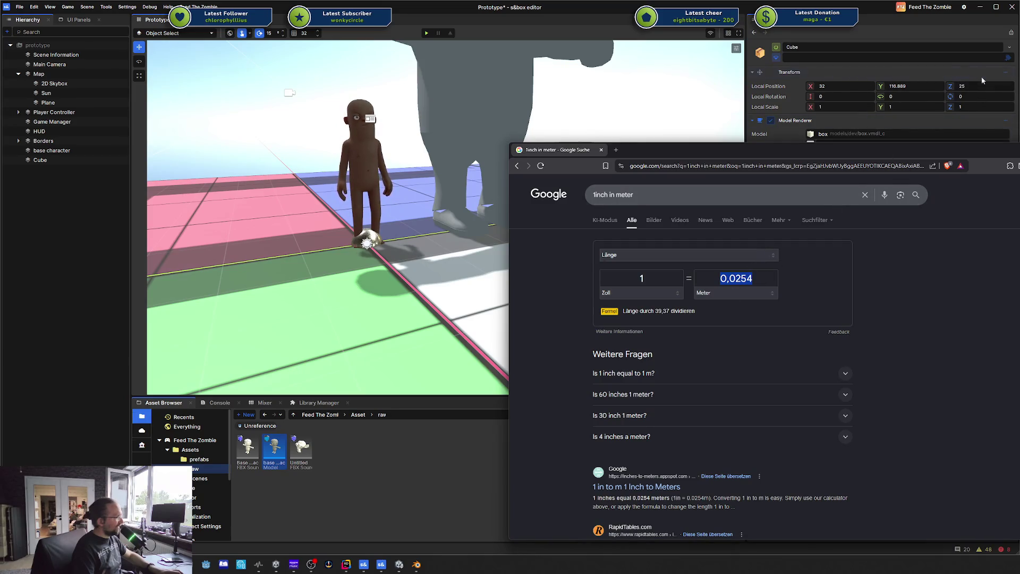
left_click(962, 121)
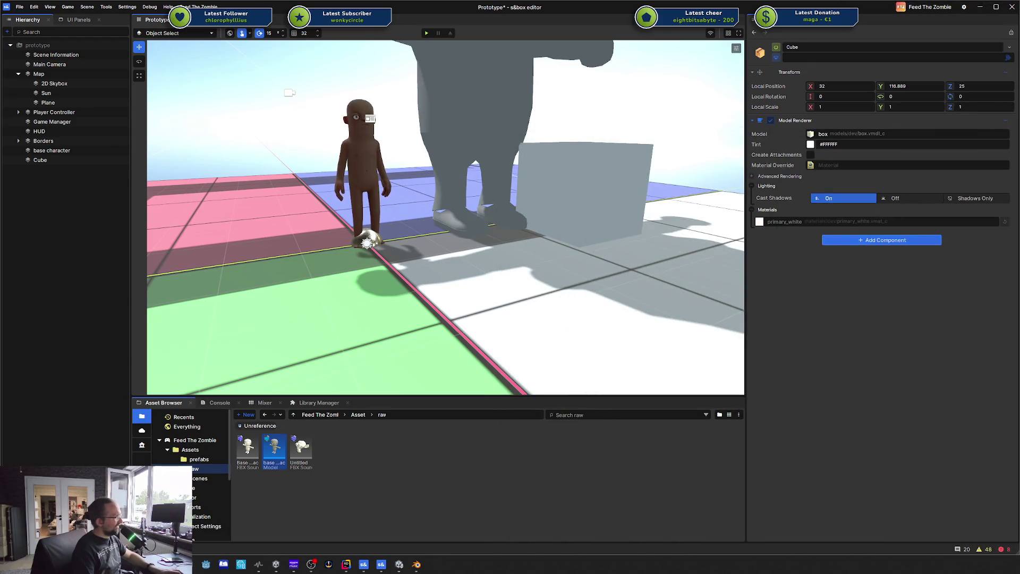
- Correct the cube's Local Position Z value to 25.4
type("4")
key("Return")
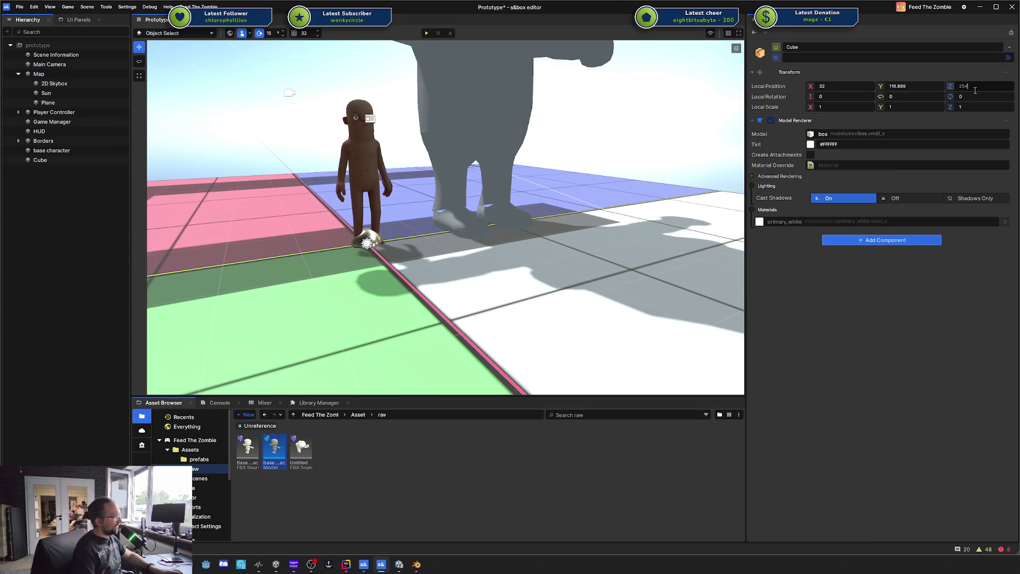
key("Left")
type(".")
key("Return")
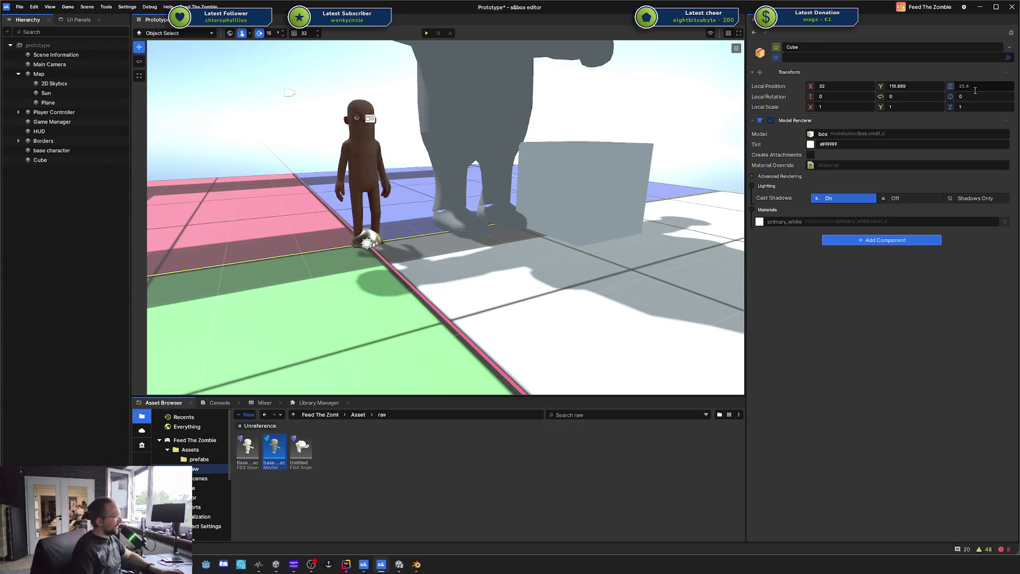
- Select the cube and frame it in the viewport
left_click(619, 161)
scroll(610, 227, "up", 3)
scroll(610, 227, "up", 3)
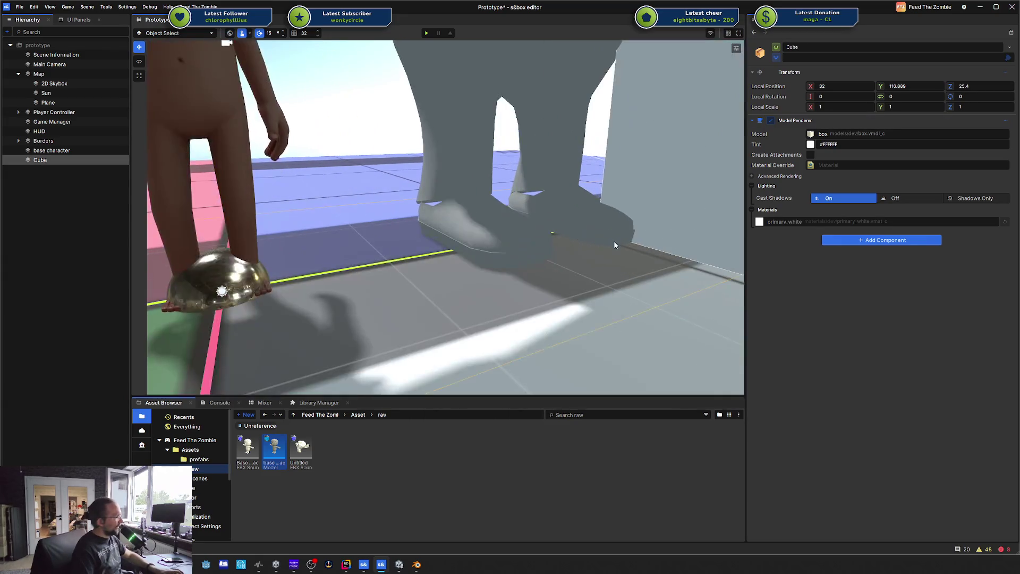
scroll(610, 242, "up", 2)
key("f")
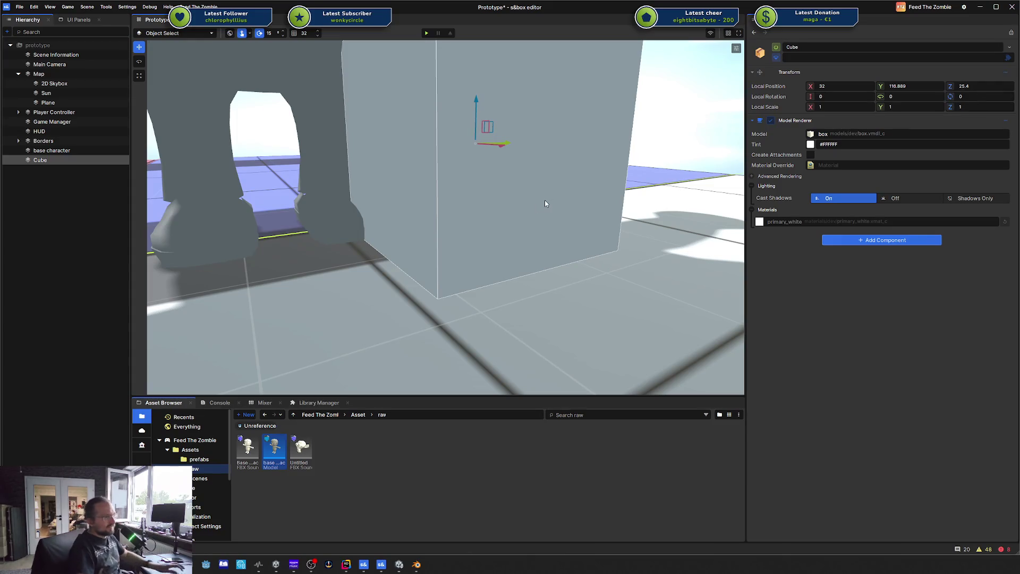
- Drag the cube along its Y axis until Local Position Y reads 0
key("s")
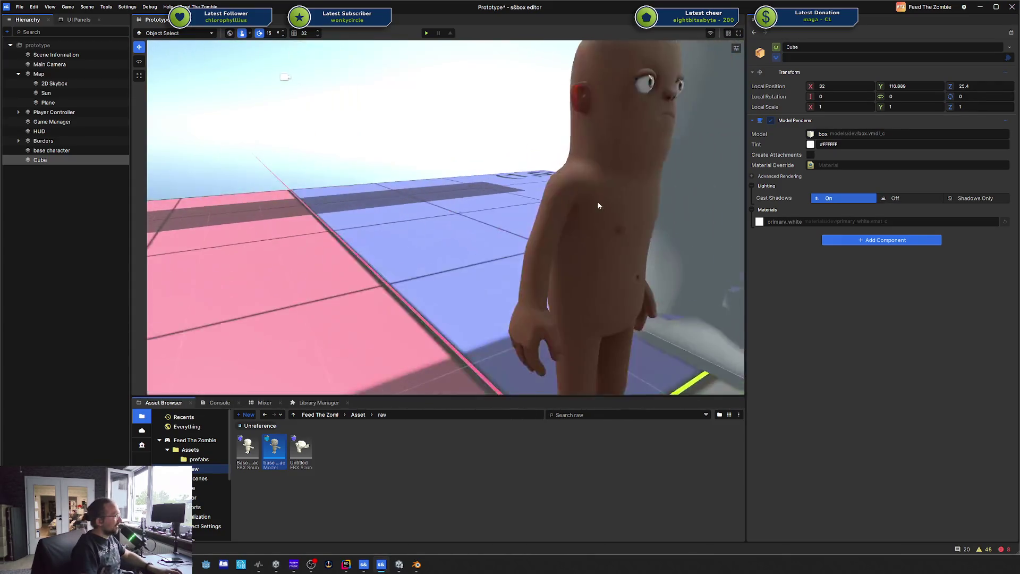
key("d")
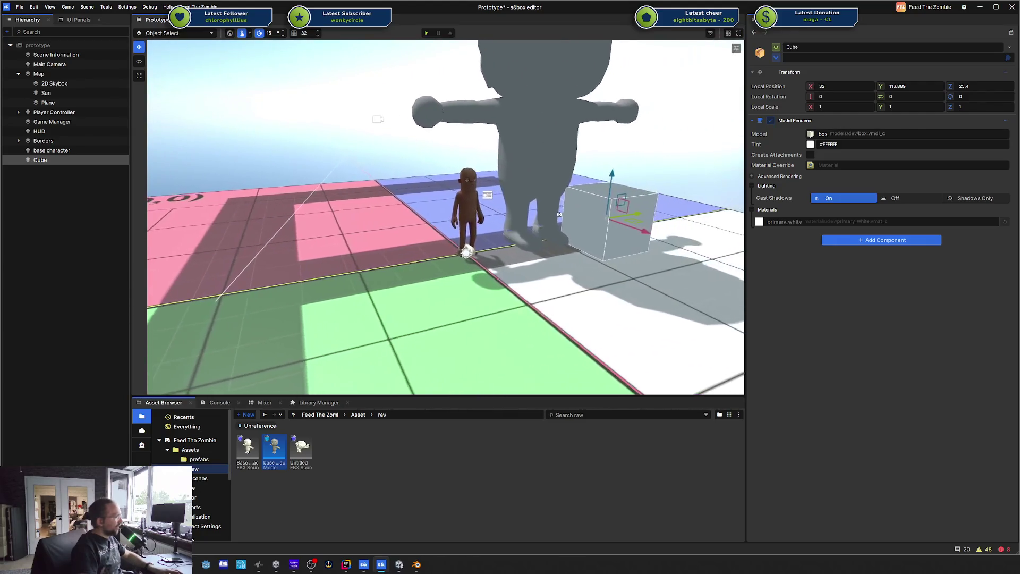
key("w")
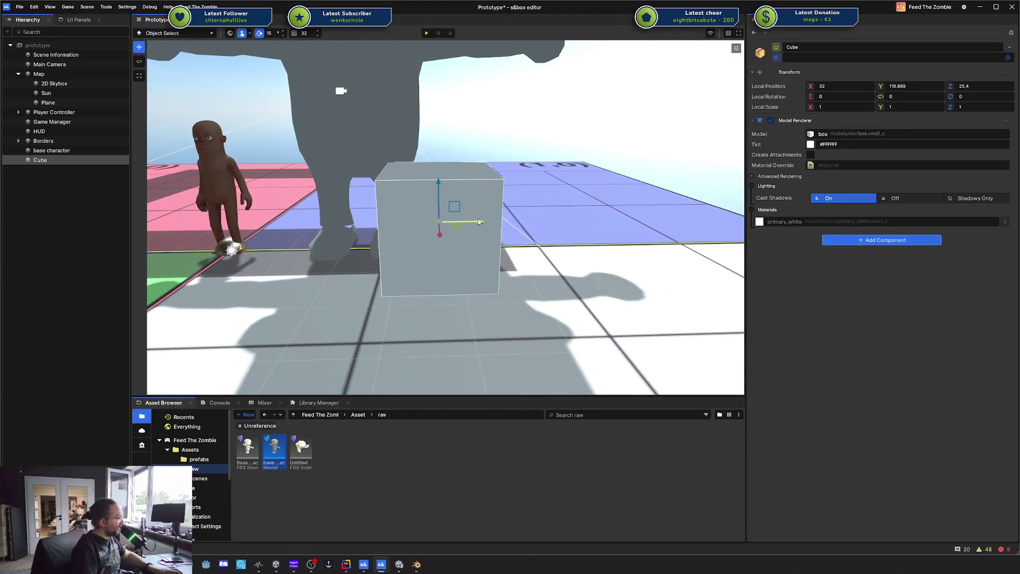
left_click_drag(458, 214, 228, 216)
key("a")
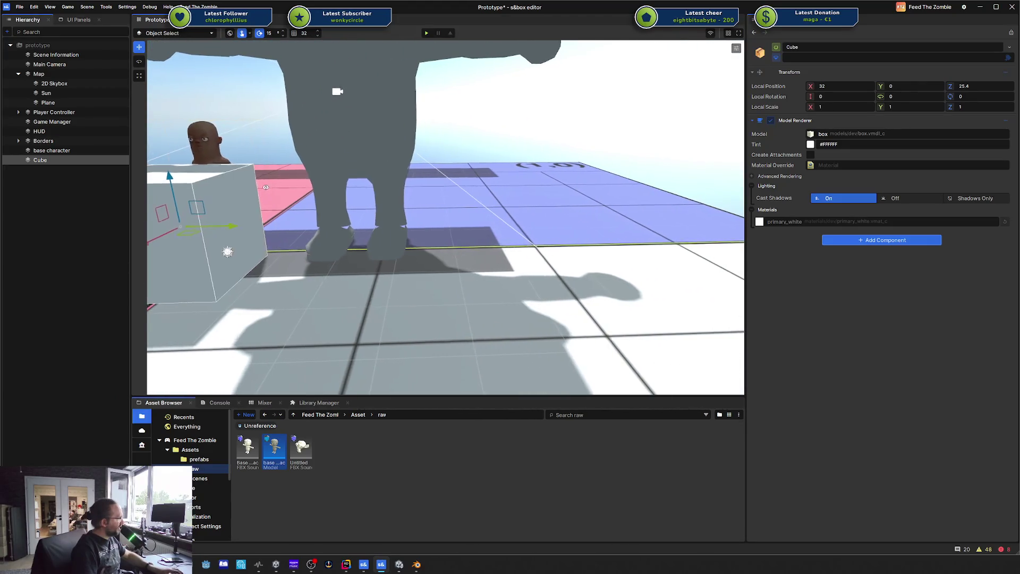
- Fly the view around to see the cube beside the base character
key("a")
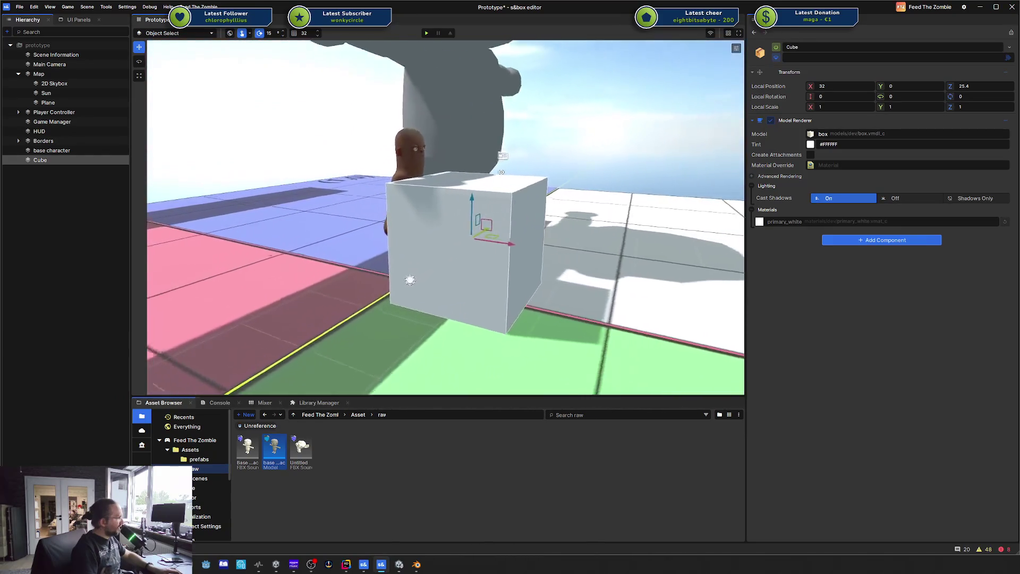
key("a")
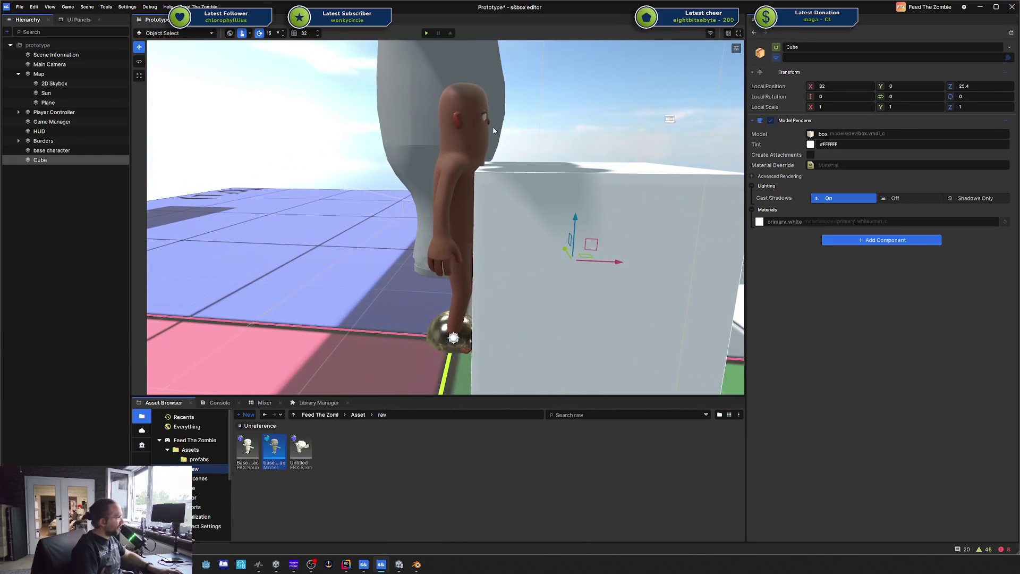
key("s")
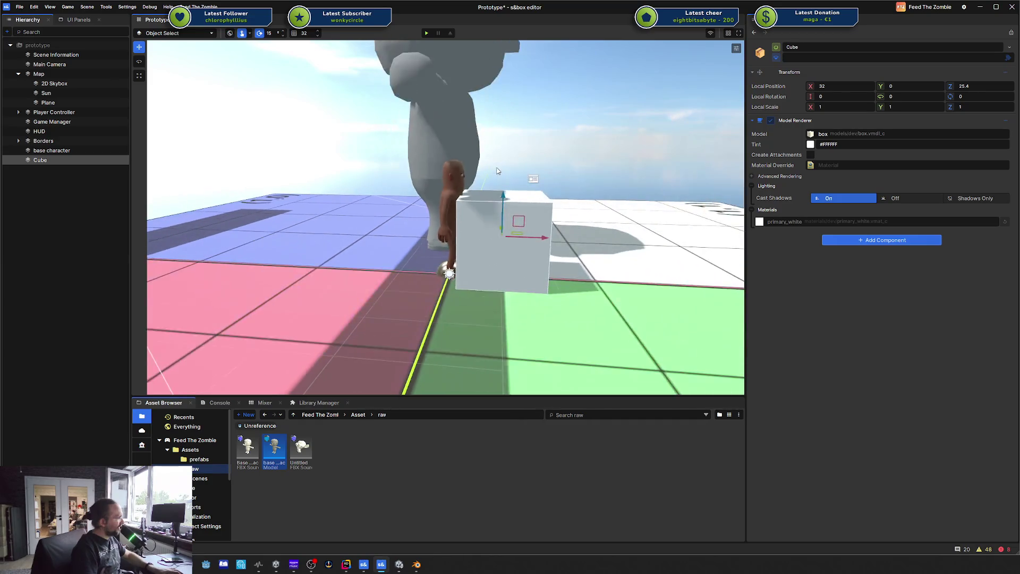
key("w")
key("d")
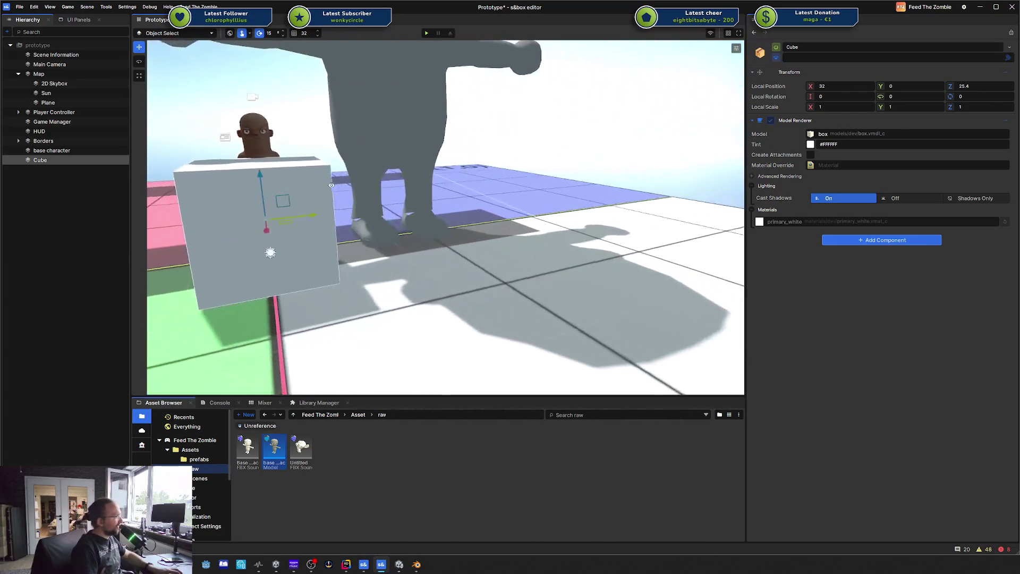
key("a")
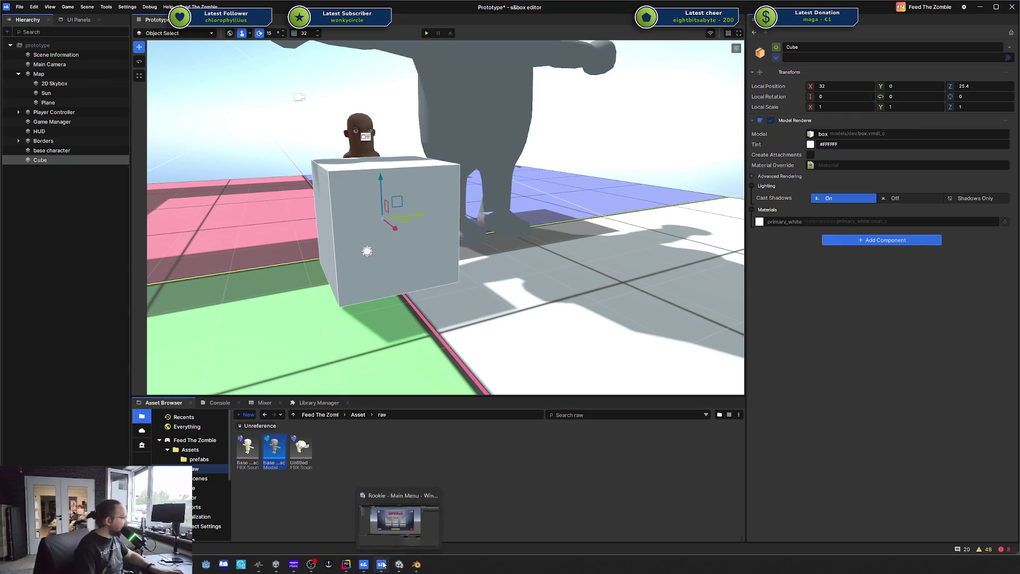
- In Blender, start an FBX export, keeping Apply Scalings on All Local
left_click(416, 565)
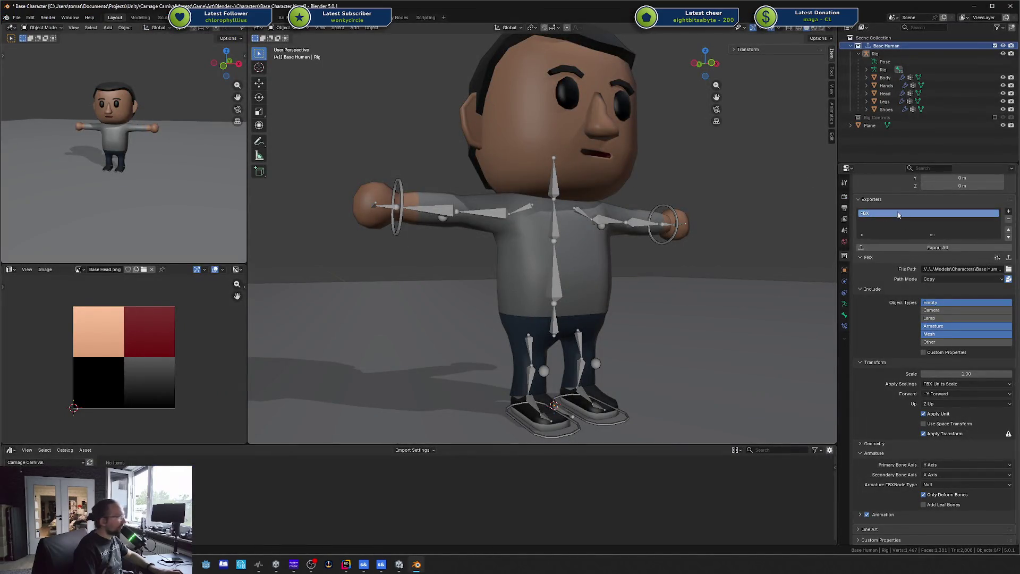
left_click(18, 17)
mouse_move(53, 138)
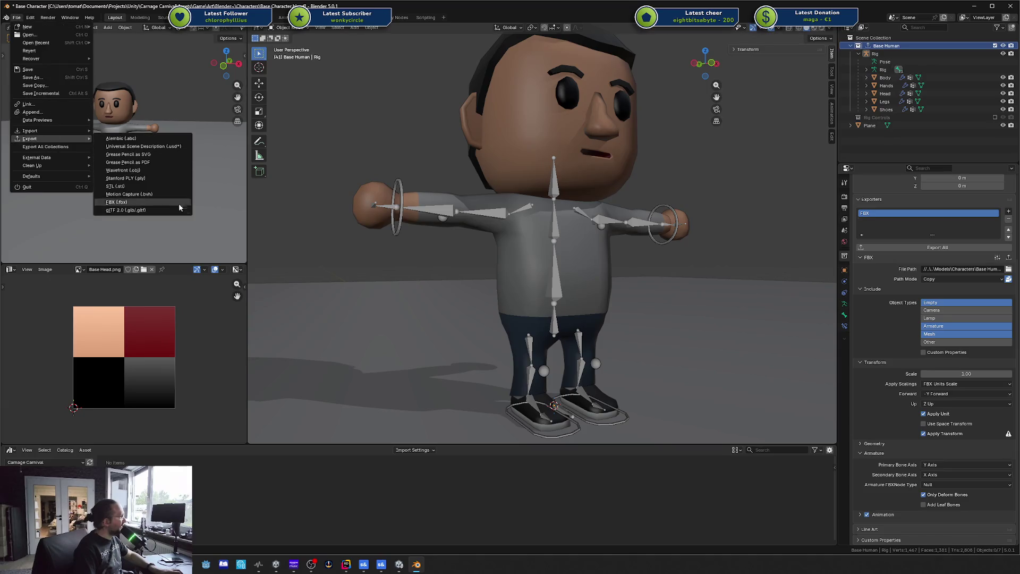
left_click(165, 202)
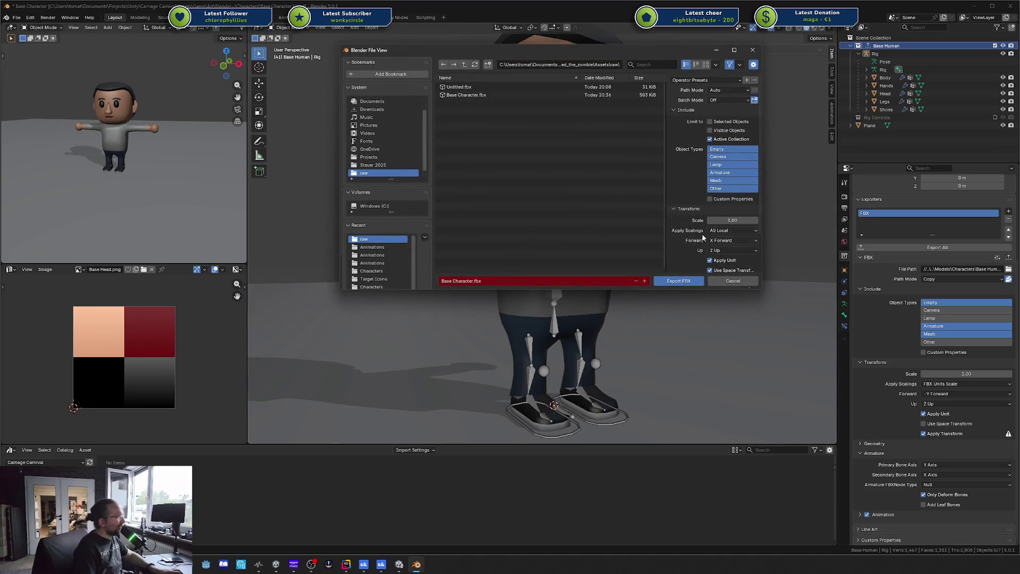
left_click(738, 230)
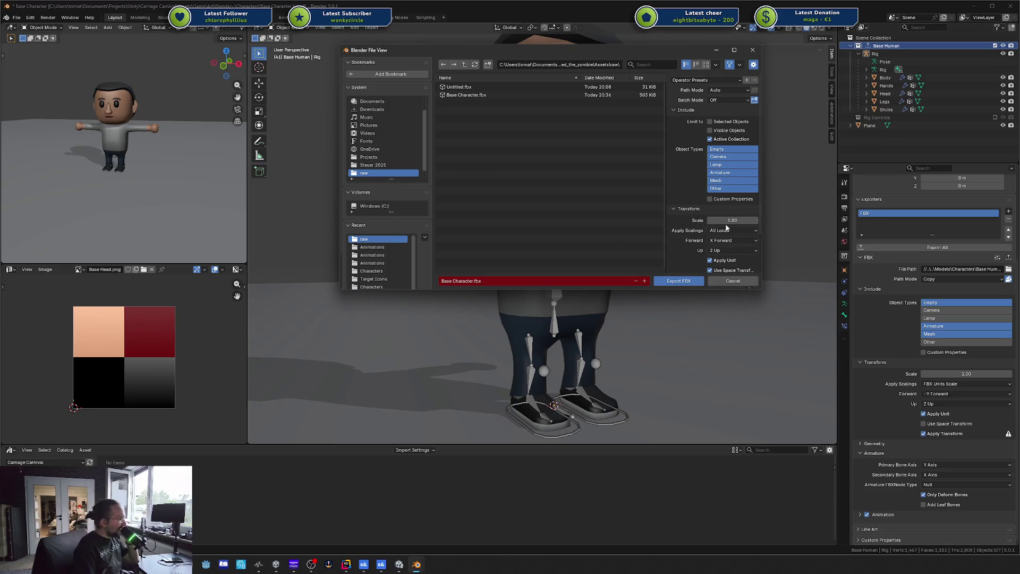
left_click(727, 231)
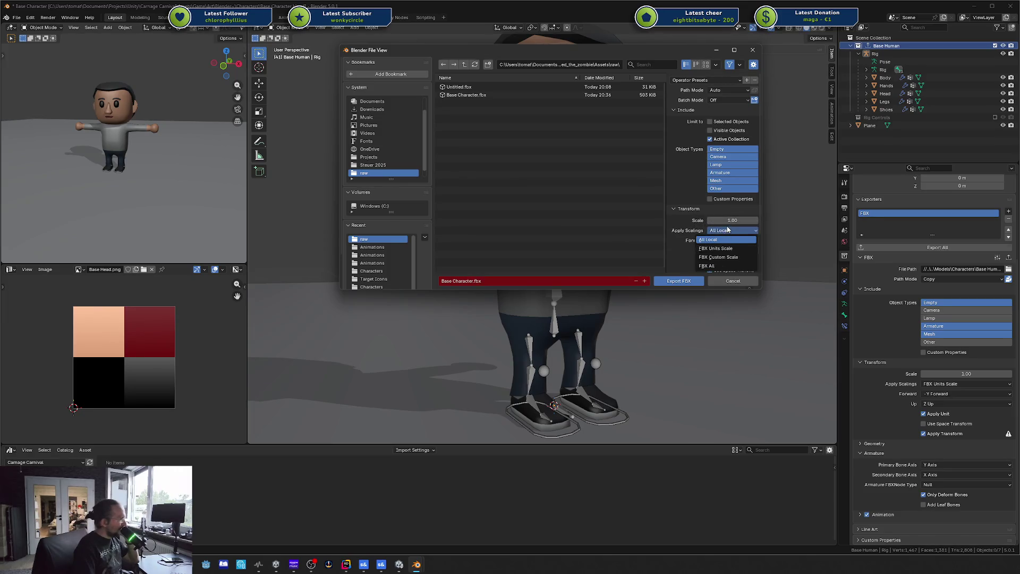
left_click(727, 233)
- Set the FBX export scale to 0.0254 and export Base Character.fbx
left_click(733, 220)
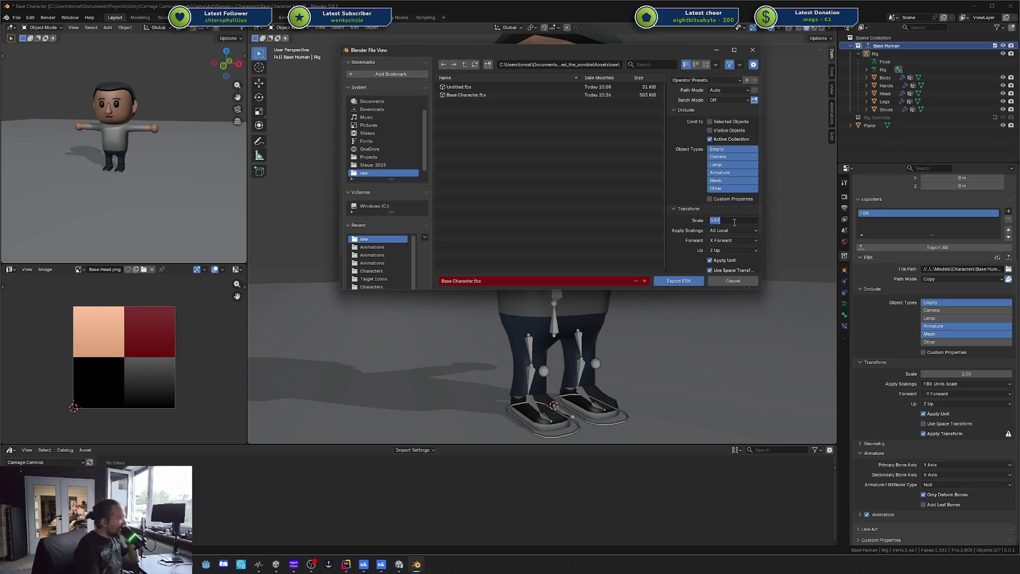
type("1")
key("Return")
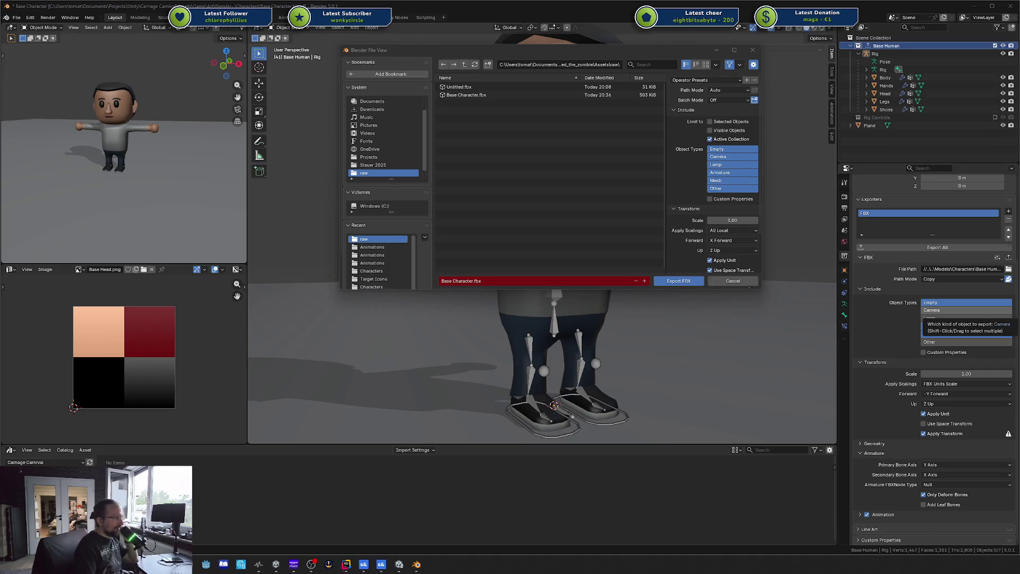
left_click(737, 220)
type("0.0254")
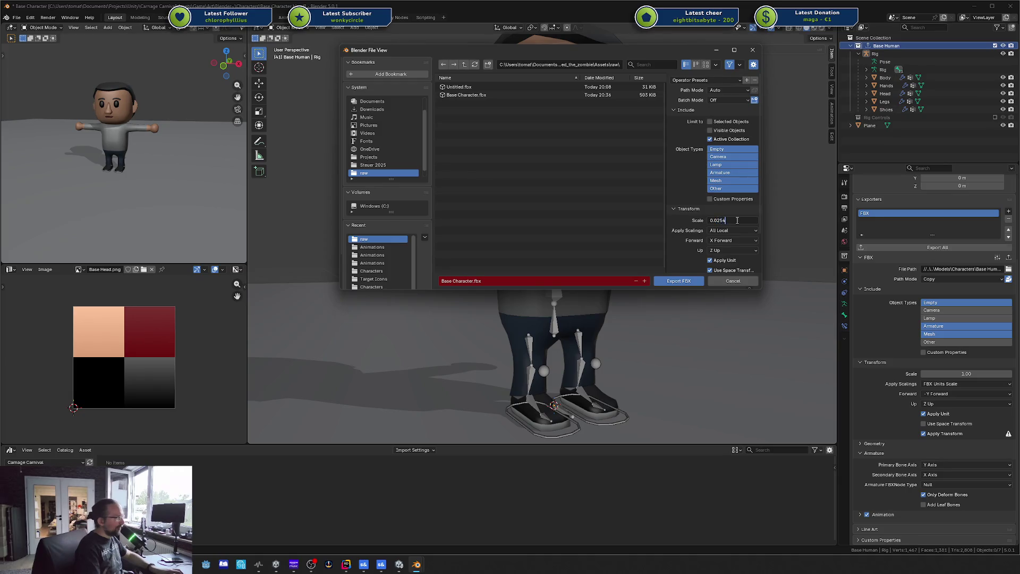
key("Return")
left_click(680, 282)
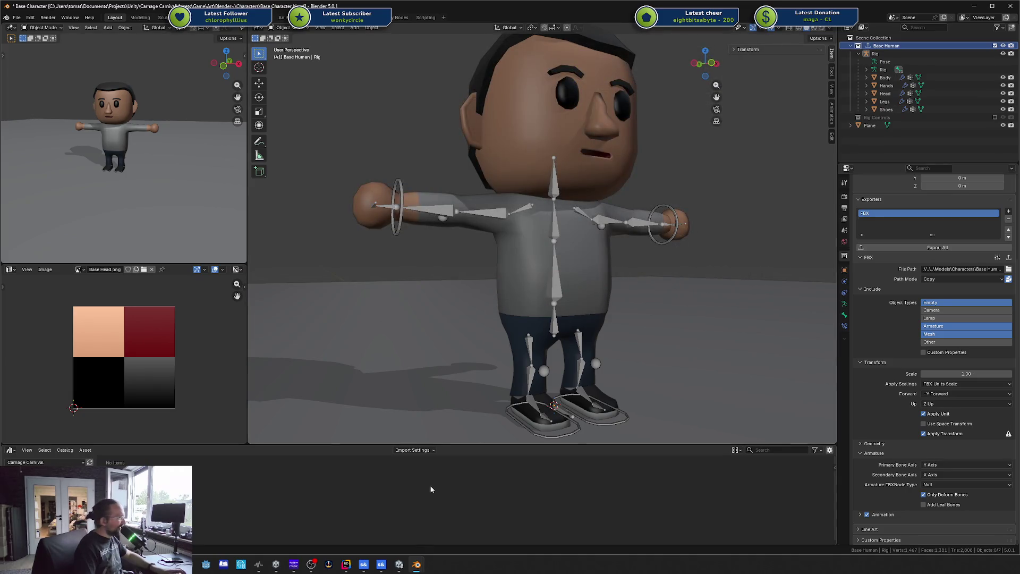
- Open the base character model in ModelDoc, then close it and return to Blender
left_click(376, 568)
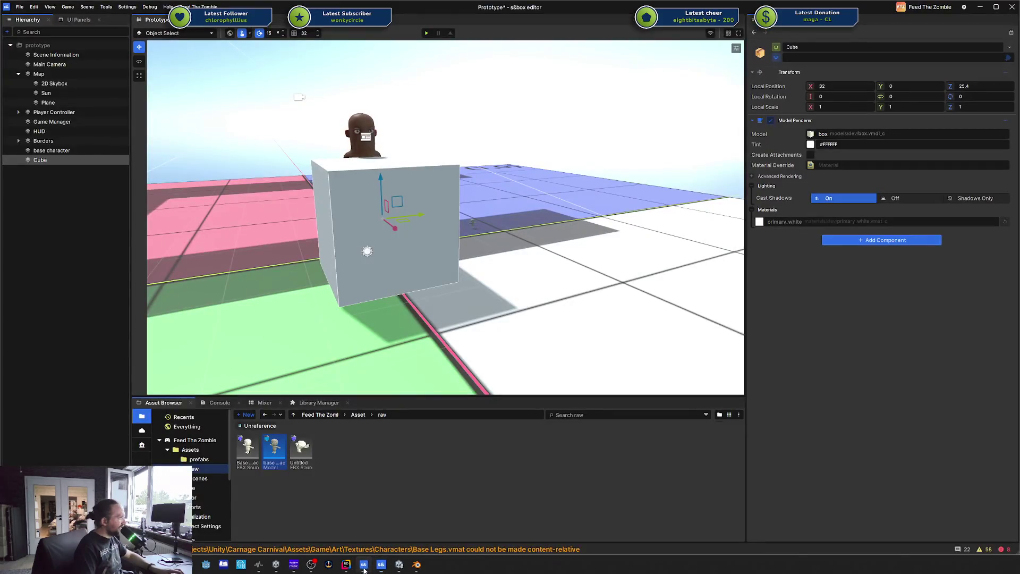
scroll(501, 272, "down", 3)
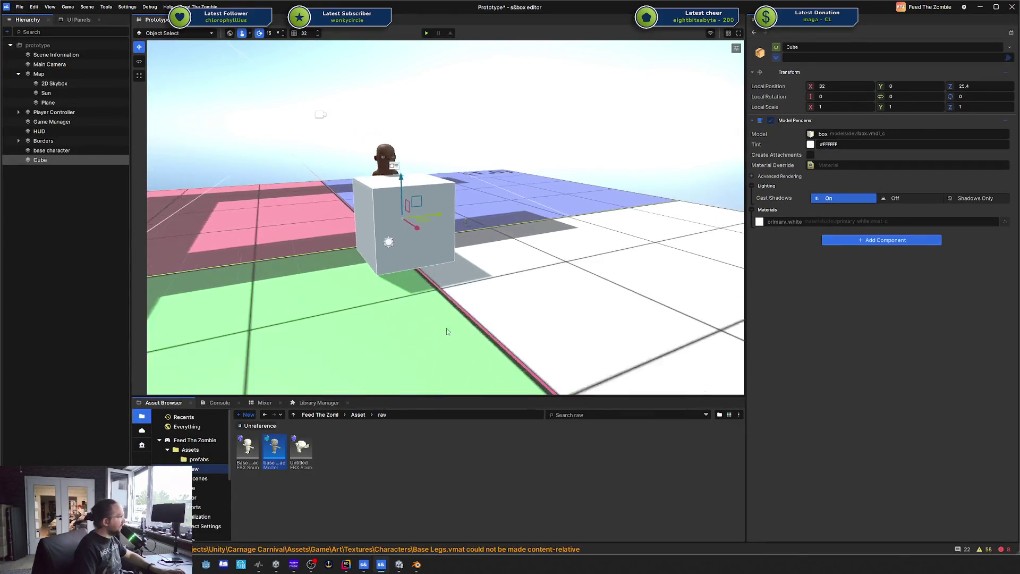
double_click(281, 442)
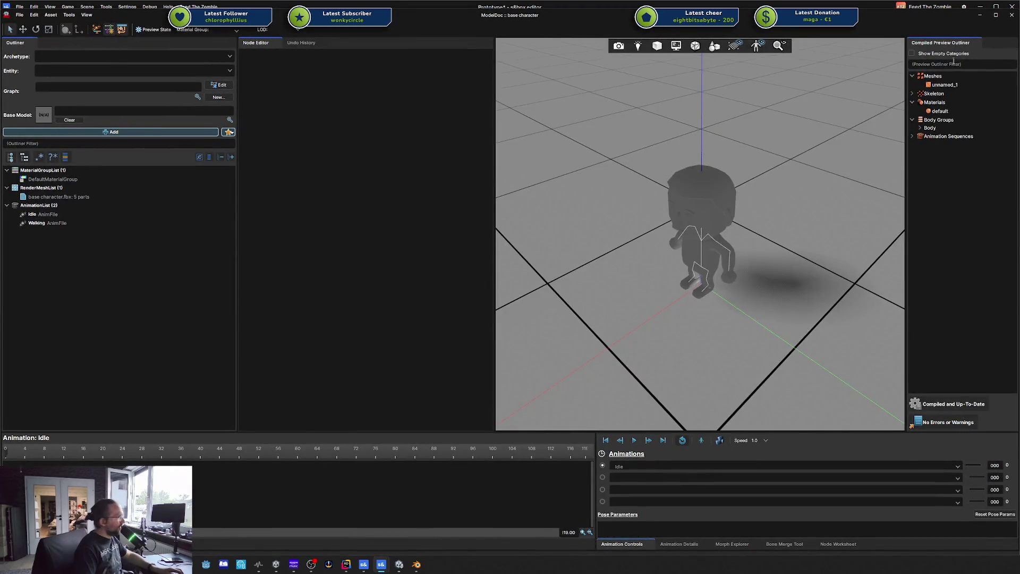
left_click(1011, 18)
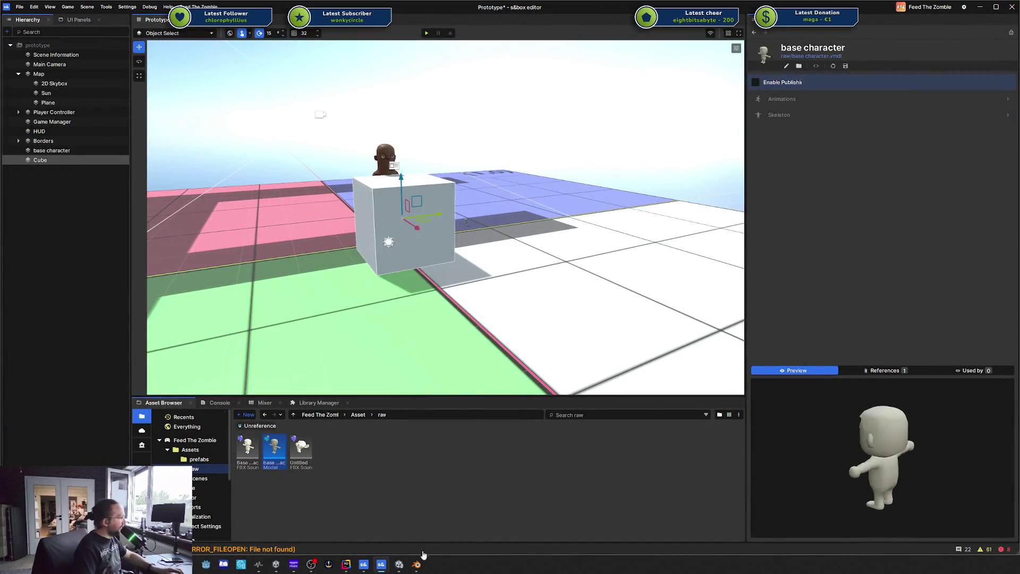
left_click(417, 565)
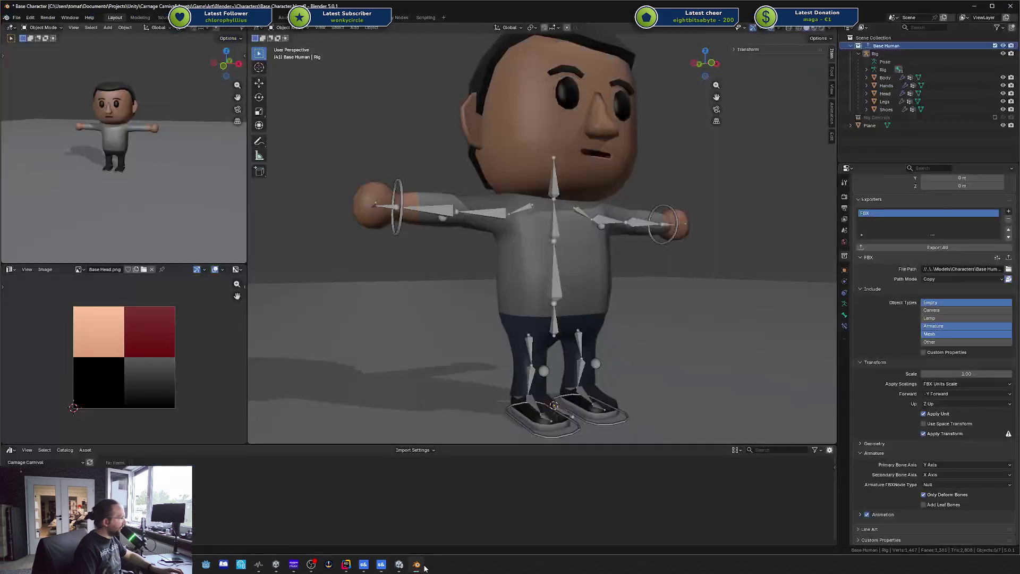
- Export Base Character.fbx with Apply Scalings set to FBX Units Scale
left_click(16, 17)
mouse_move(64, 139)
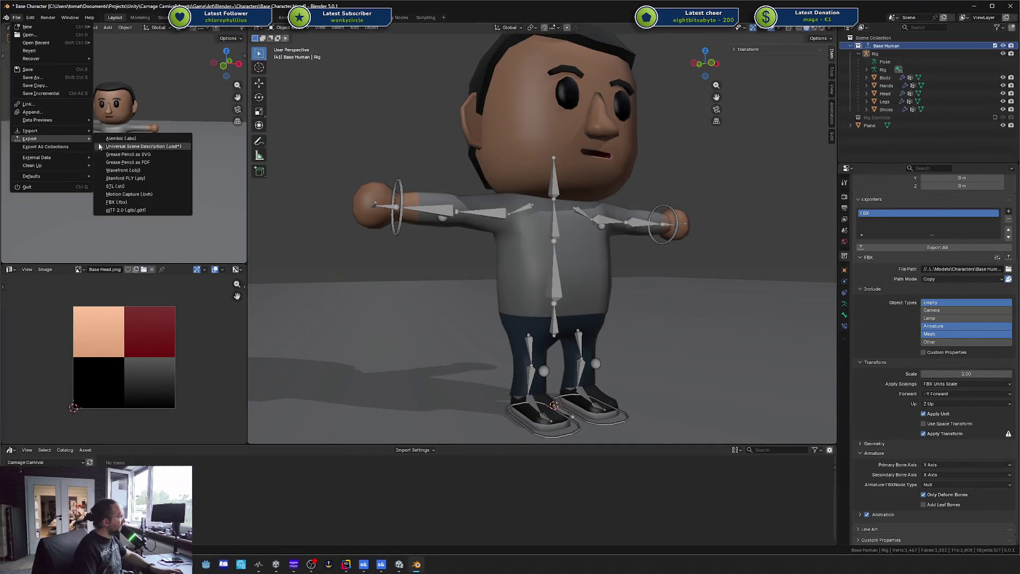
left_click(148, 201)
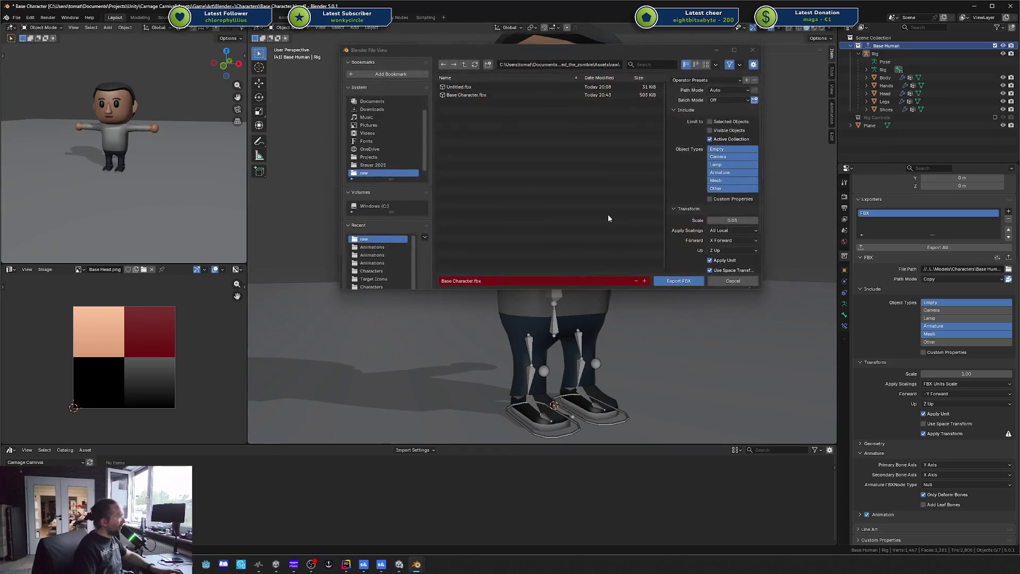
left_click(744, 220)
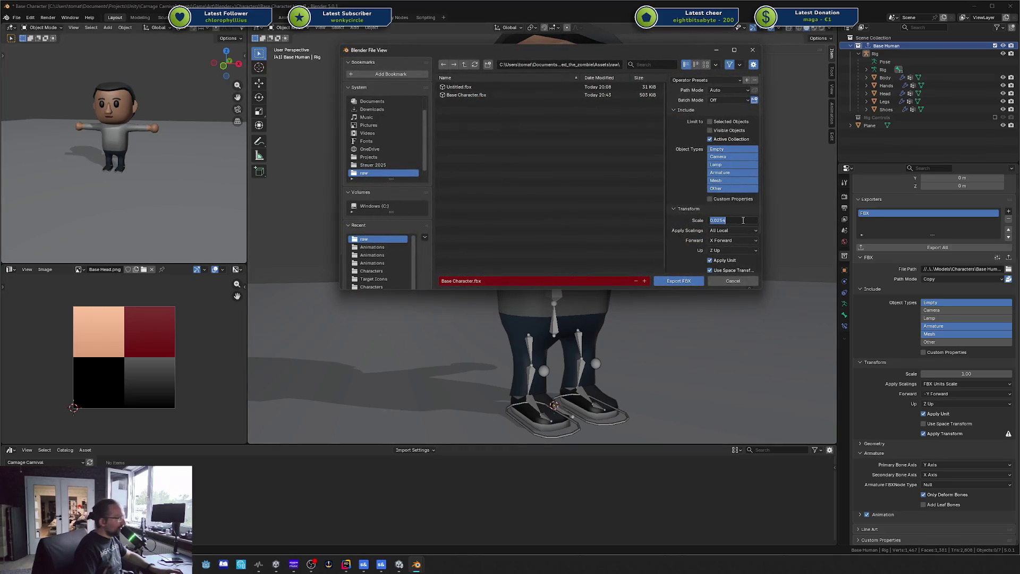
left_click(736, 230)
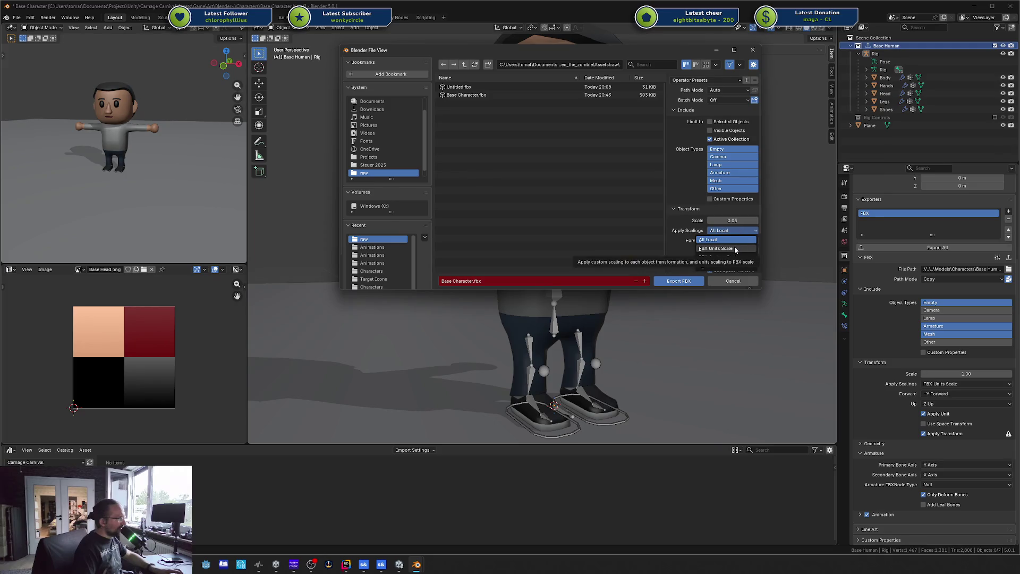
left_click(735, 249)
left_click(689, 281)
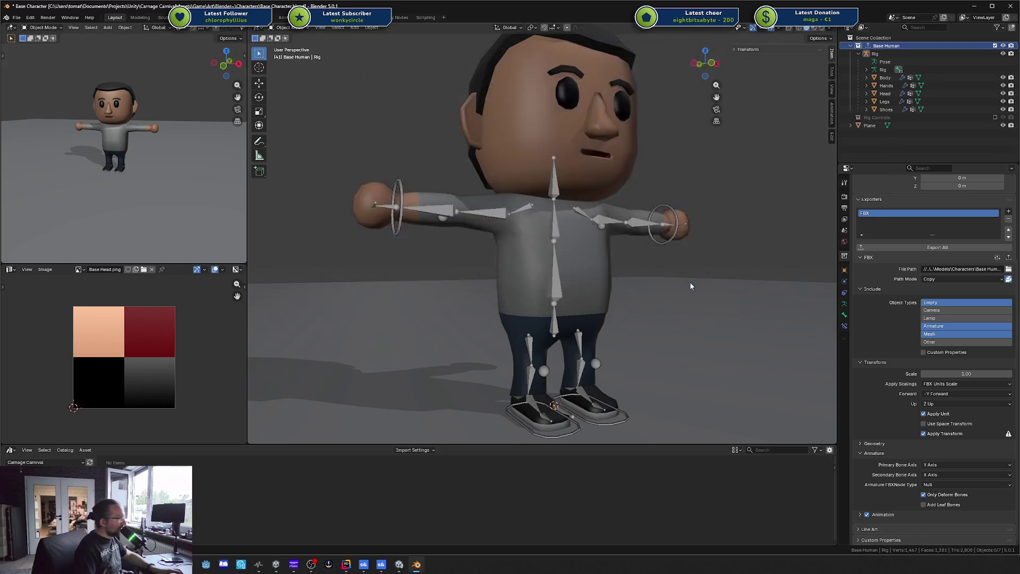
- In s&box, select the Cube and base character in the Hierarchy to compare sizes
left_click(381, 564)
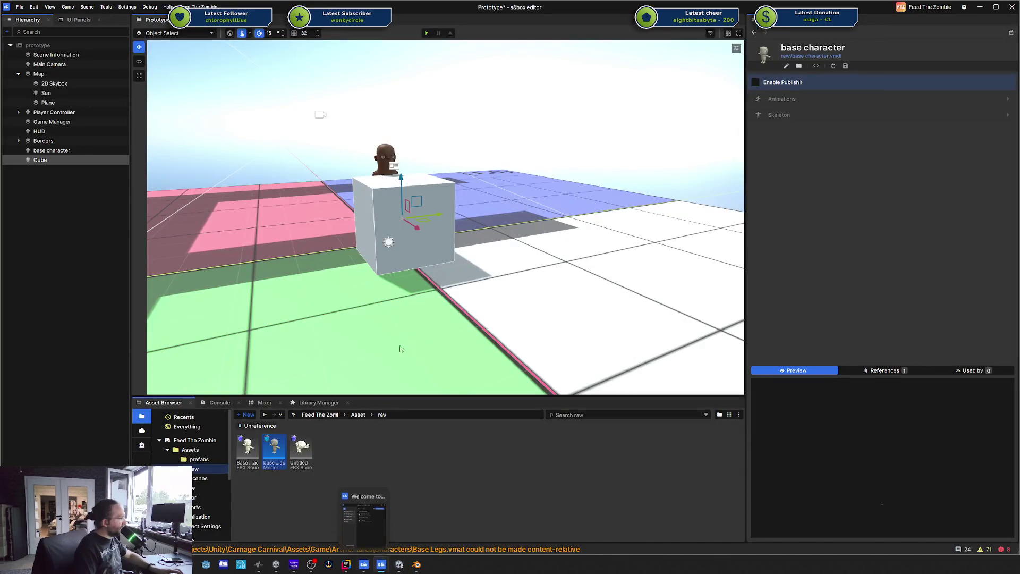
mouse_move(472, 276)
left_mouse_down()
mouse_move(440, 285)
mouse_move(464, 281)
left_mouse_up()
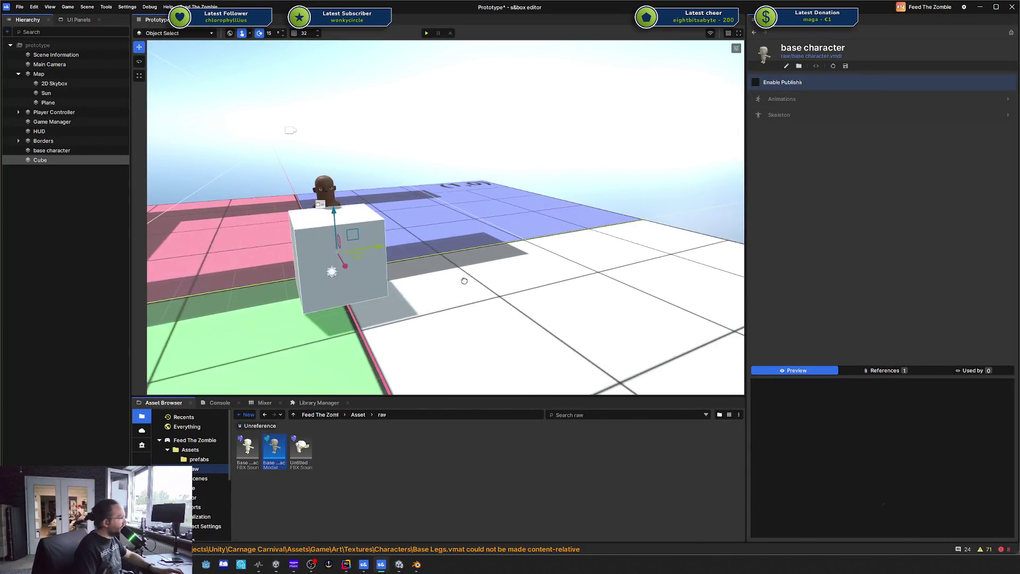
left_click(42, 160)
key("Up")
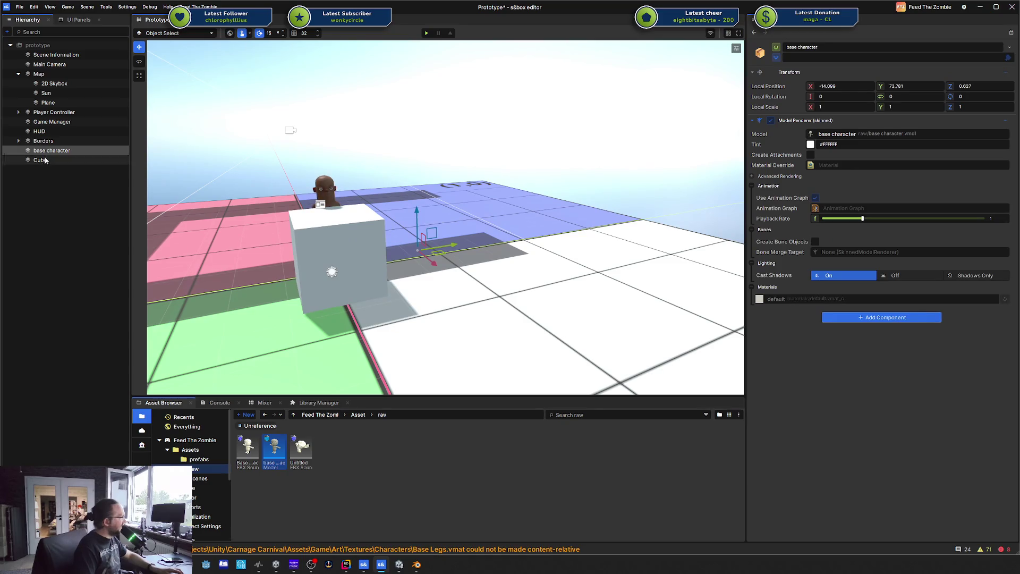
left_click(41, 160)
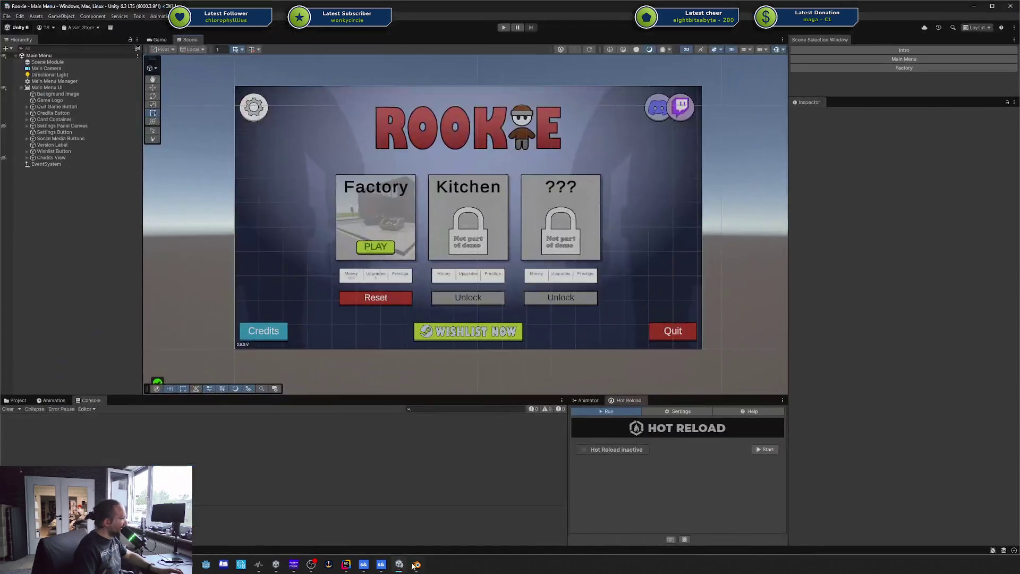
- Re-export Base Character.fbx from Blender with the export scale changed to 0.25
left_click(416, 565)
left_click(16, 17)
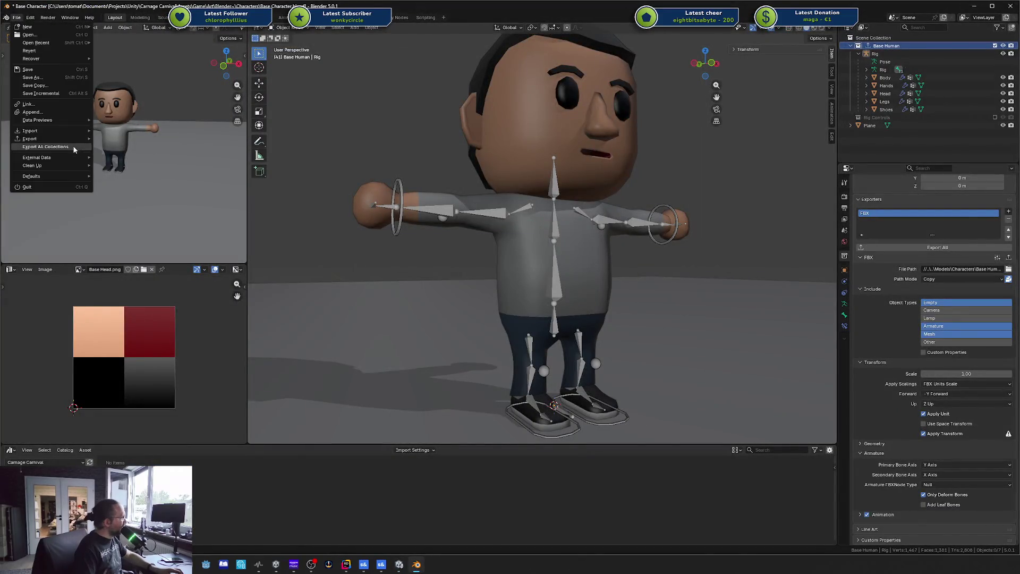
mouse_move(68, 141)
left_click(117, 202)
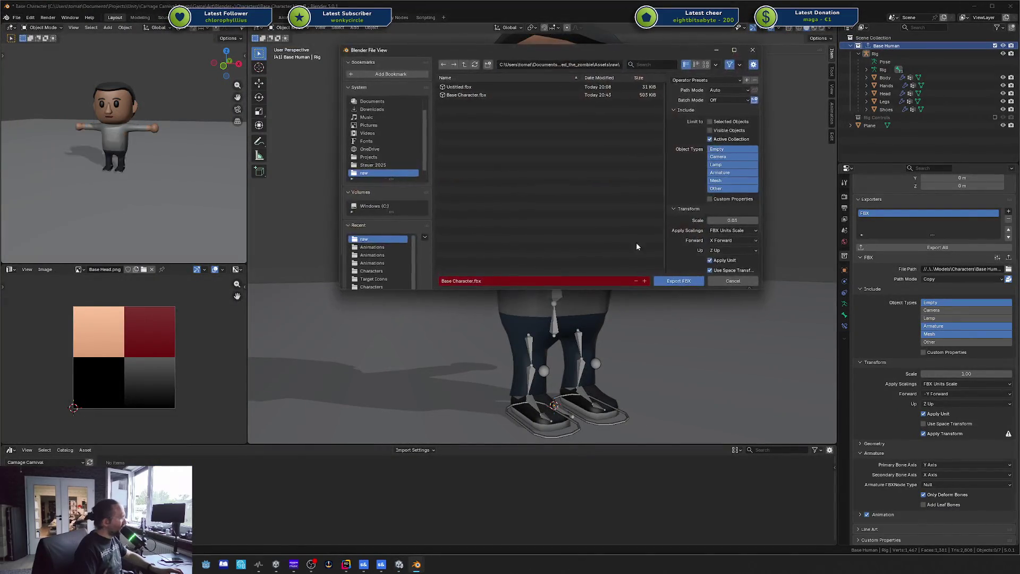
left_click(732, 219)
type("1")
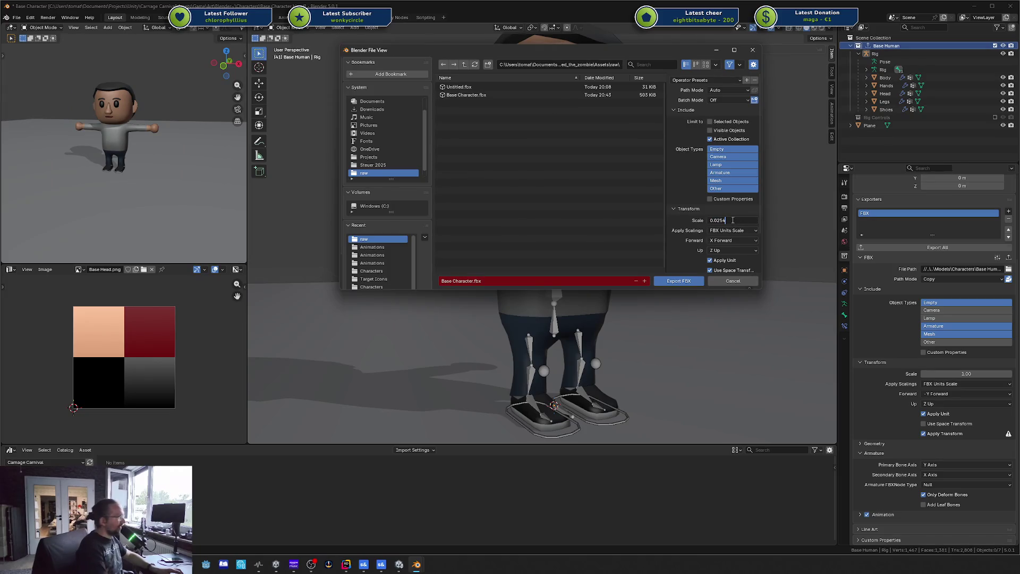
key("Return")
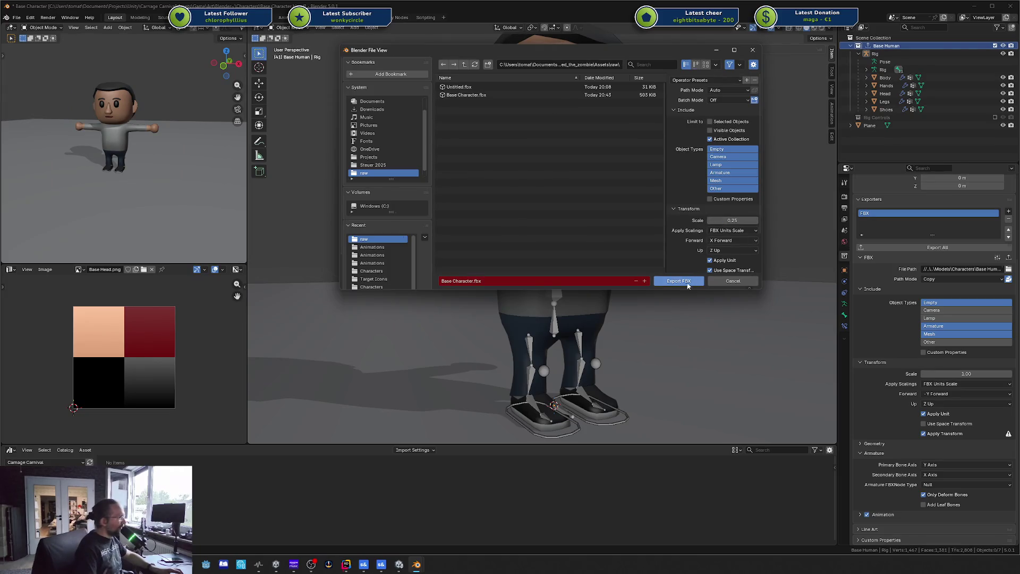
left_click(684, 282)
key("alt+Tab")
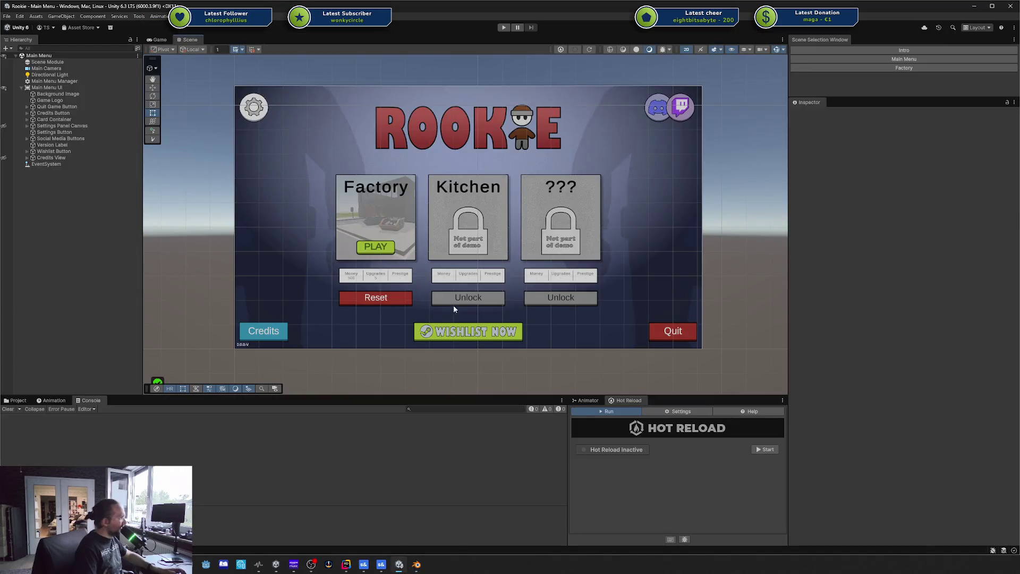
- Export Base Character.fbx again at scale 0.25 with the current settings
key("alt+Tab")
key("alt+Tab")
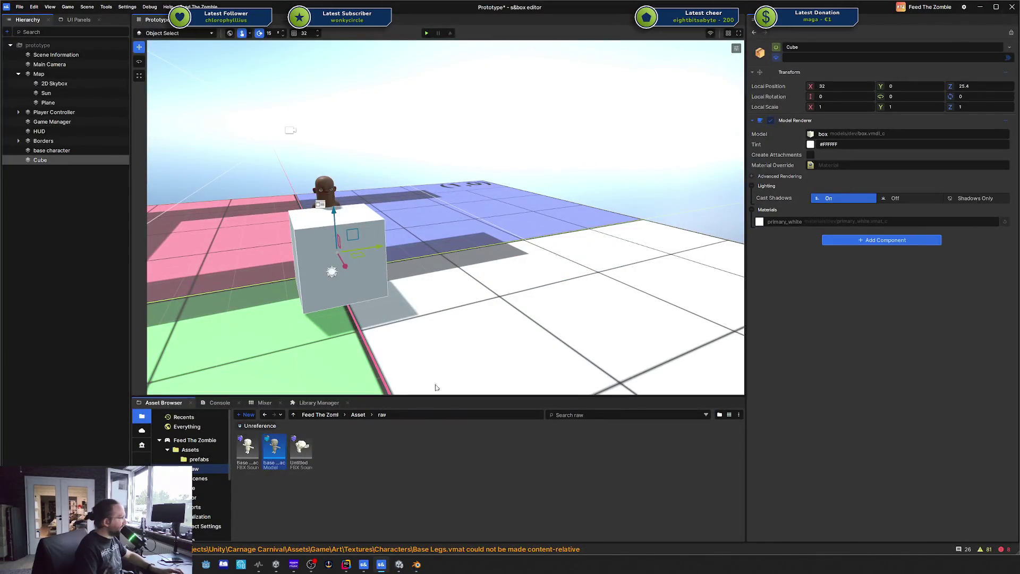
left_click(417, 565)
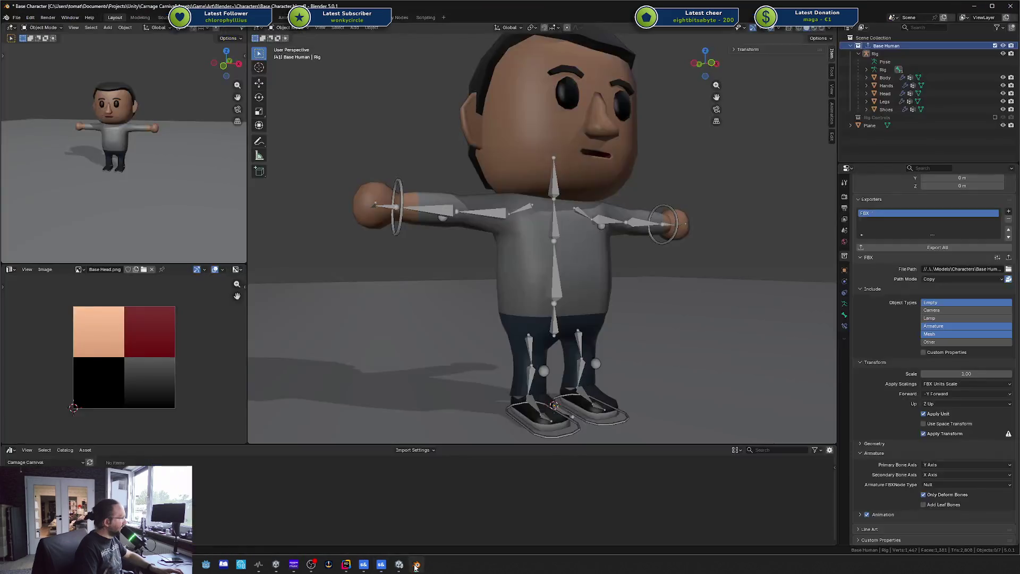
left_click(18, 20)
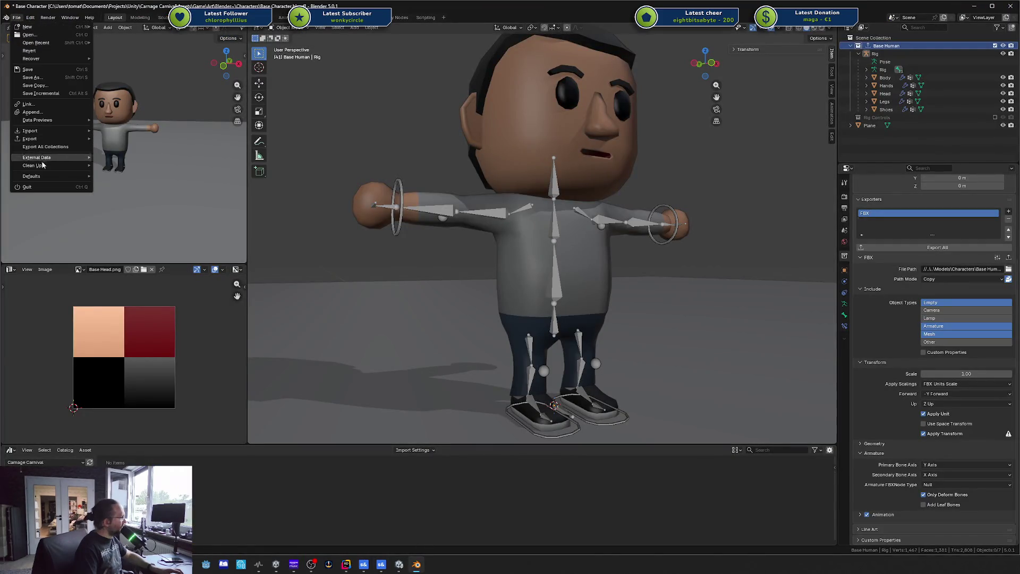
mouse_move(46, 140)
left_click(116, 198)
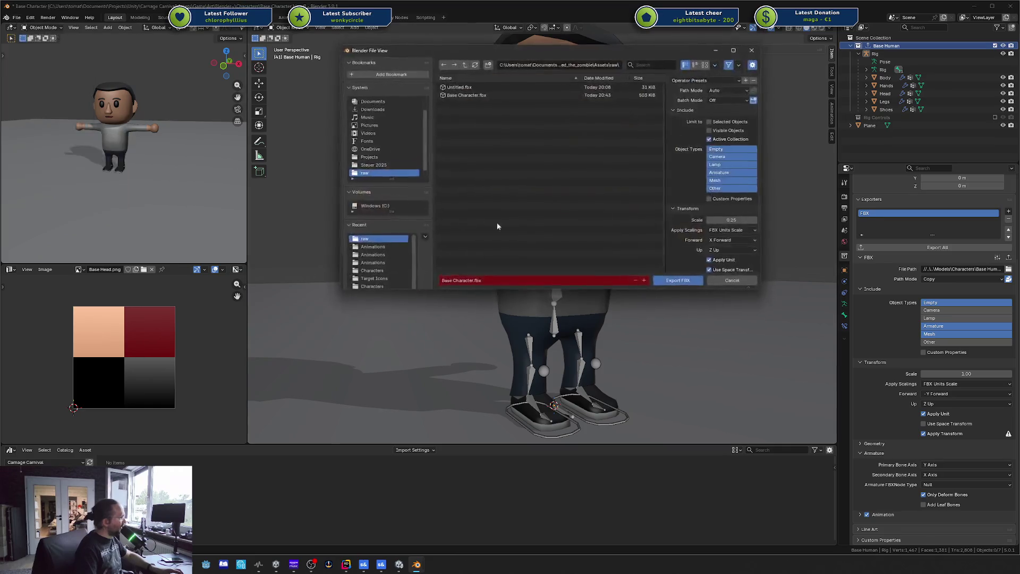
left_click(677, 281)
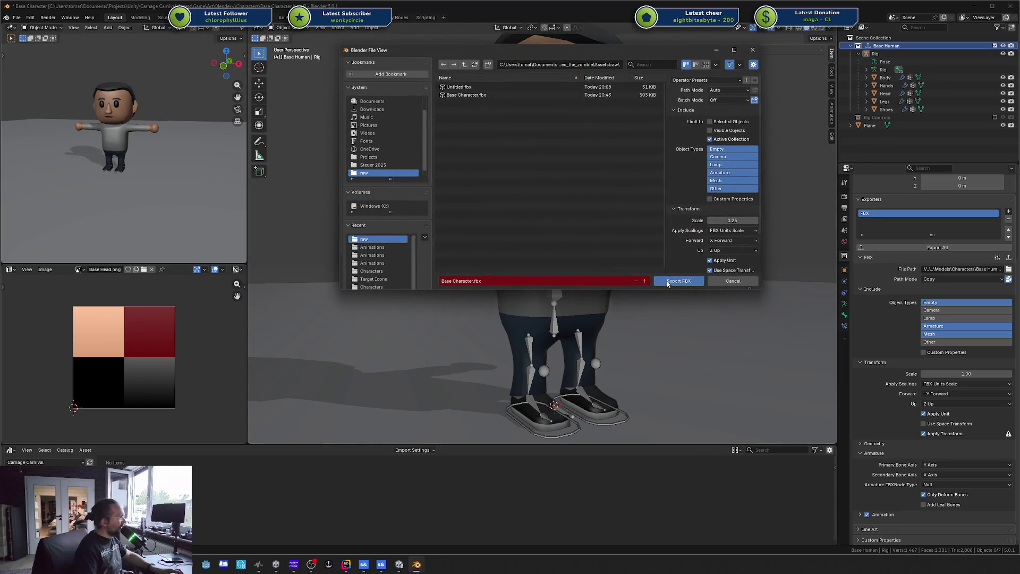
- Re-export Base Character.fbx with Apply Scalings set to All Local
left_click(16, 17)
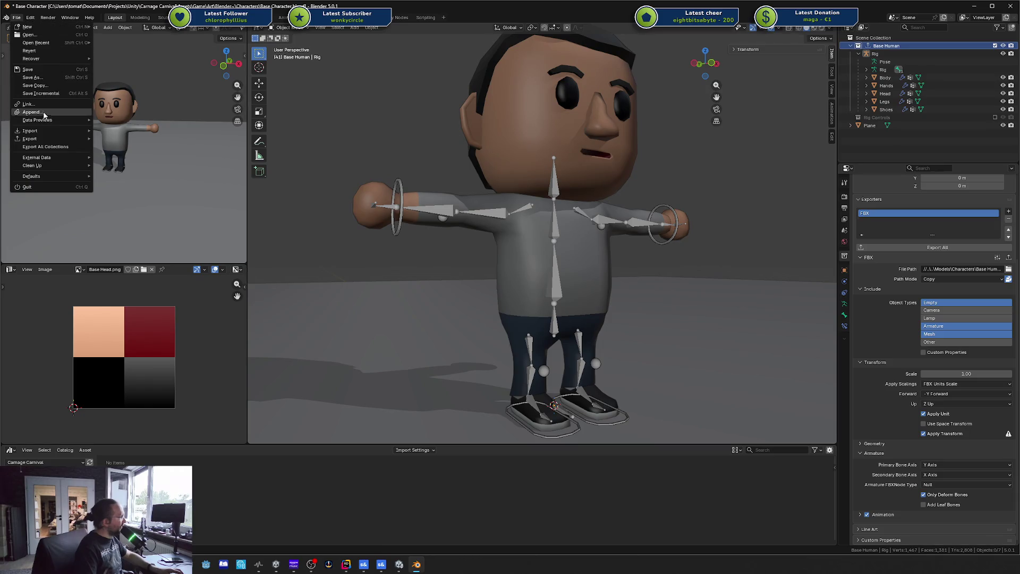
mouse_move(45, 139)
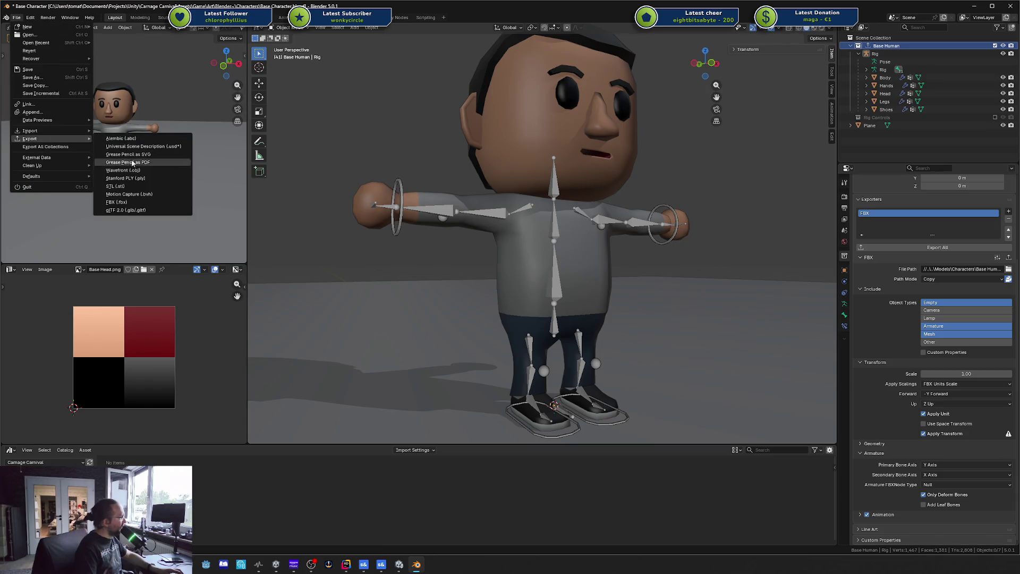
left_click(117, 202)
left_click(749, 229)
left_click(728, 241)
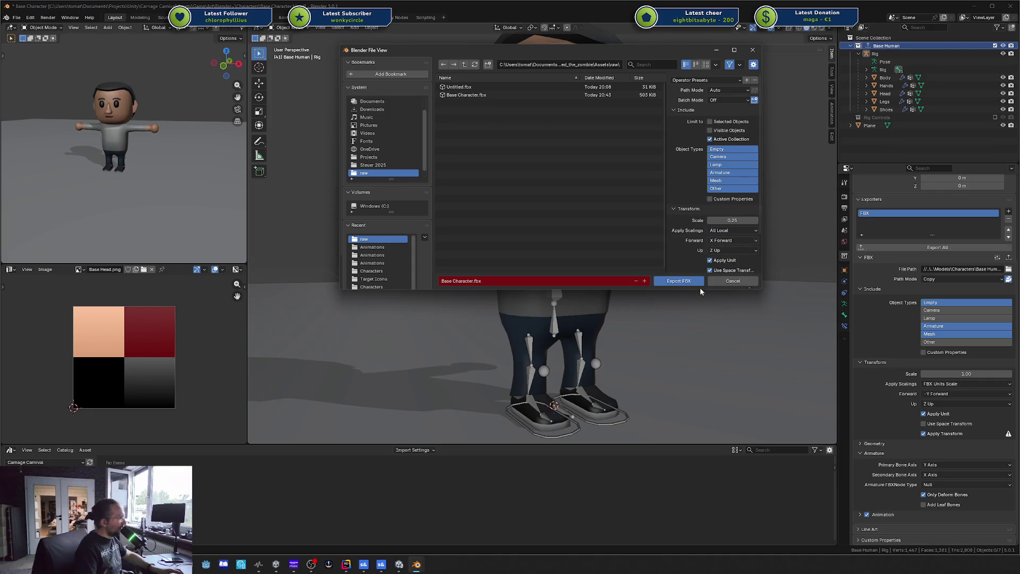
left_click(679, 281)
left_click(364, 566)
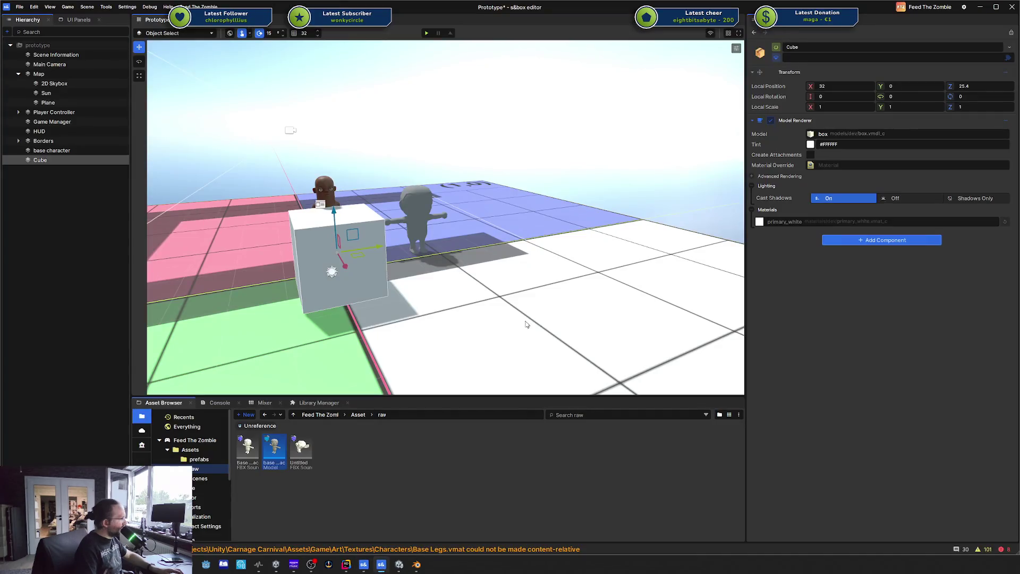
- Zoom in on and select the base character beside the cube, then return to Blender
scroll(470, 257, "up", 5)
scroll(470, 257, "up", 5)
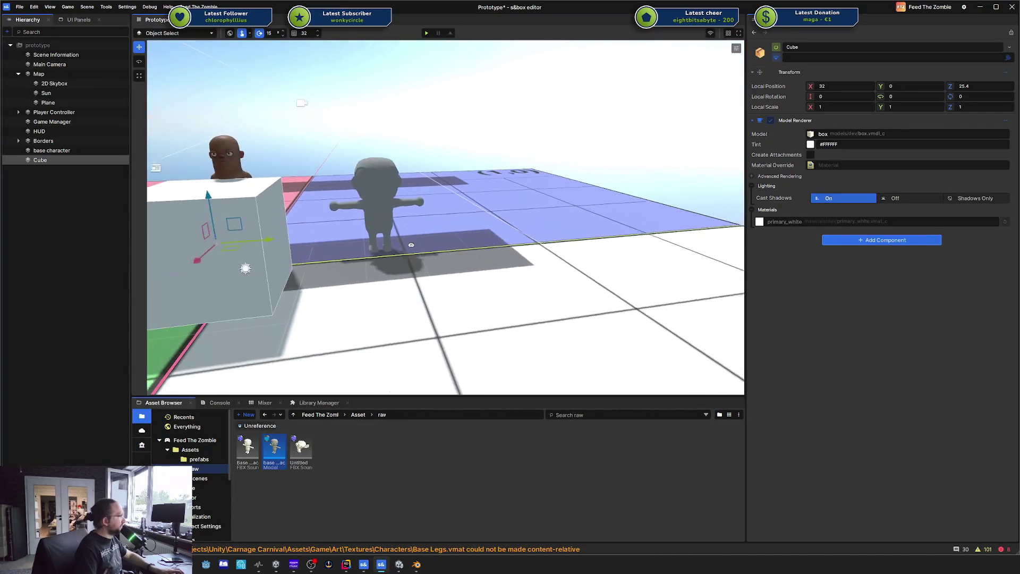
scroll(364, 232, "down", 5)
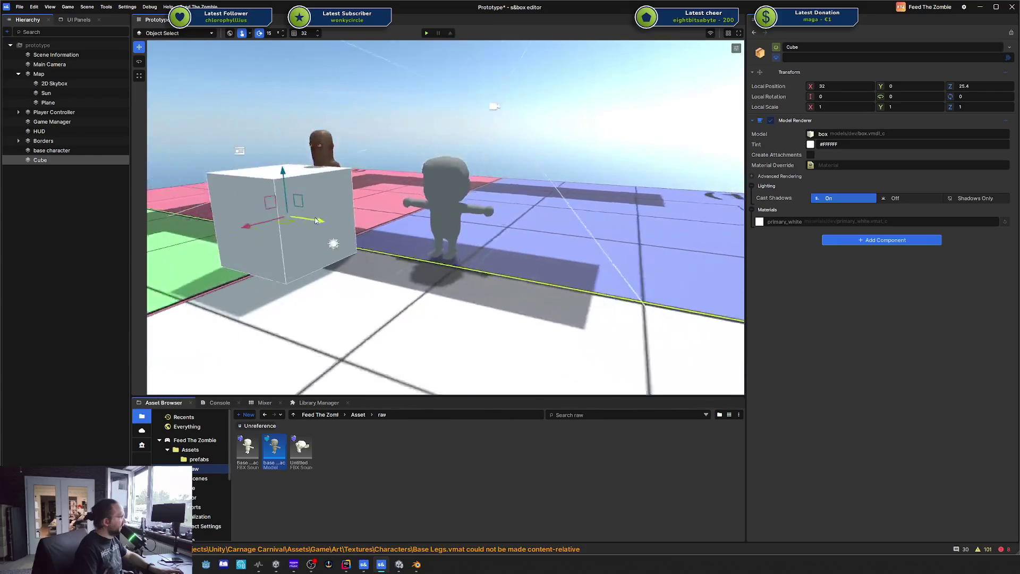
left_click(438, 187)
left_click(438, 187)
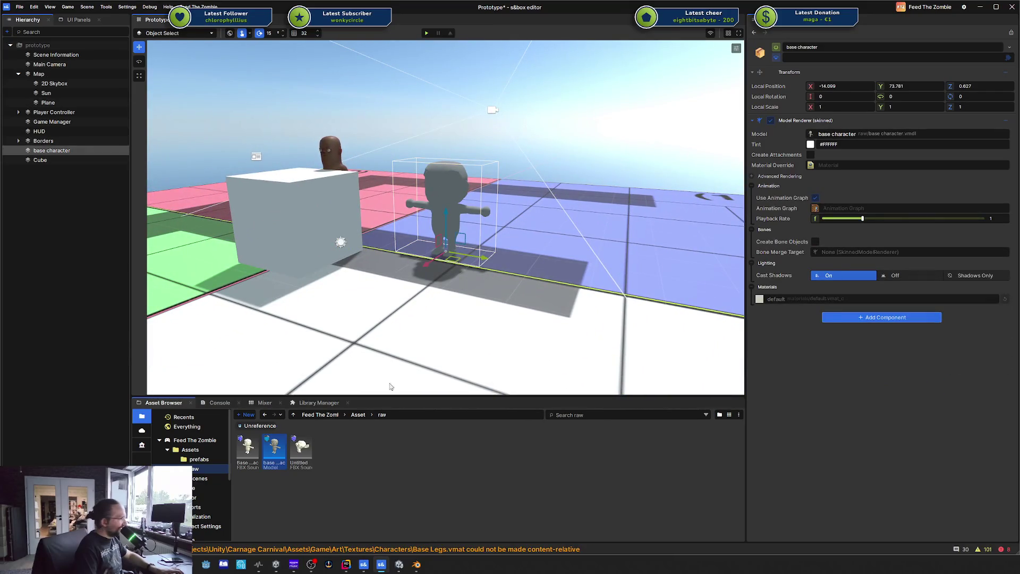
left_click(414, 565)
left_click(588, 113)
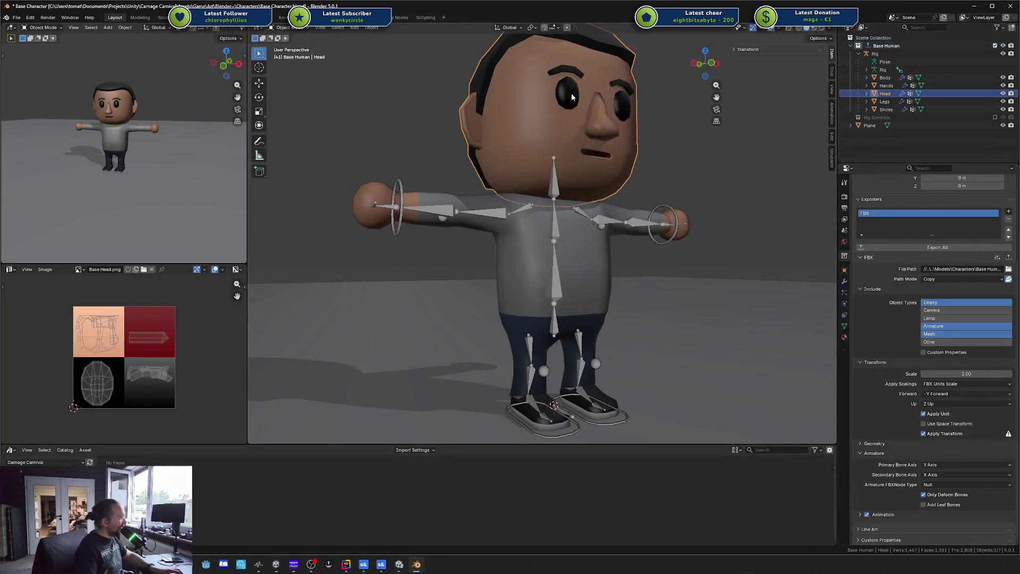
key("KP_1")
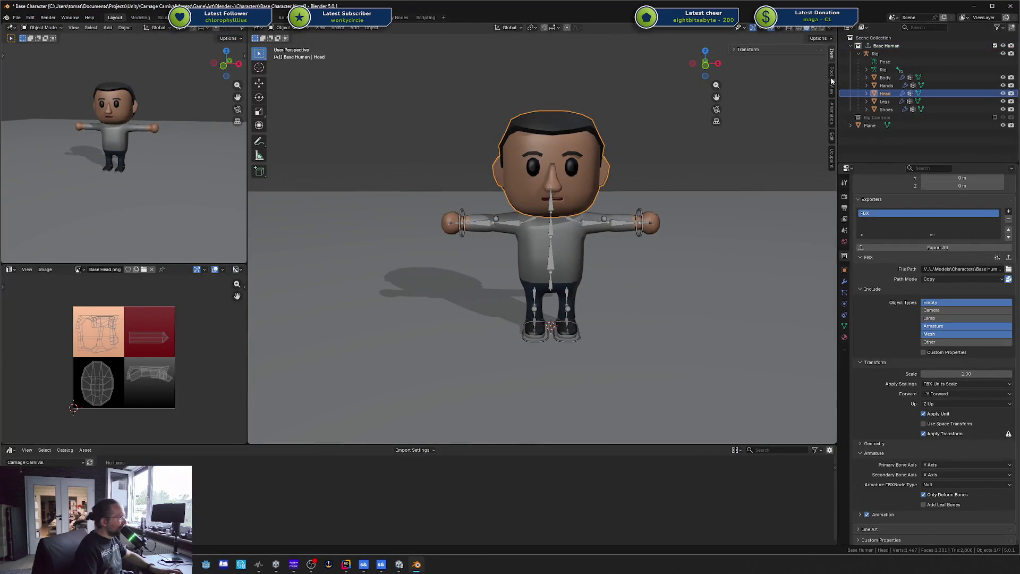
left_click(578, 245, "shift")
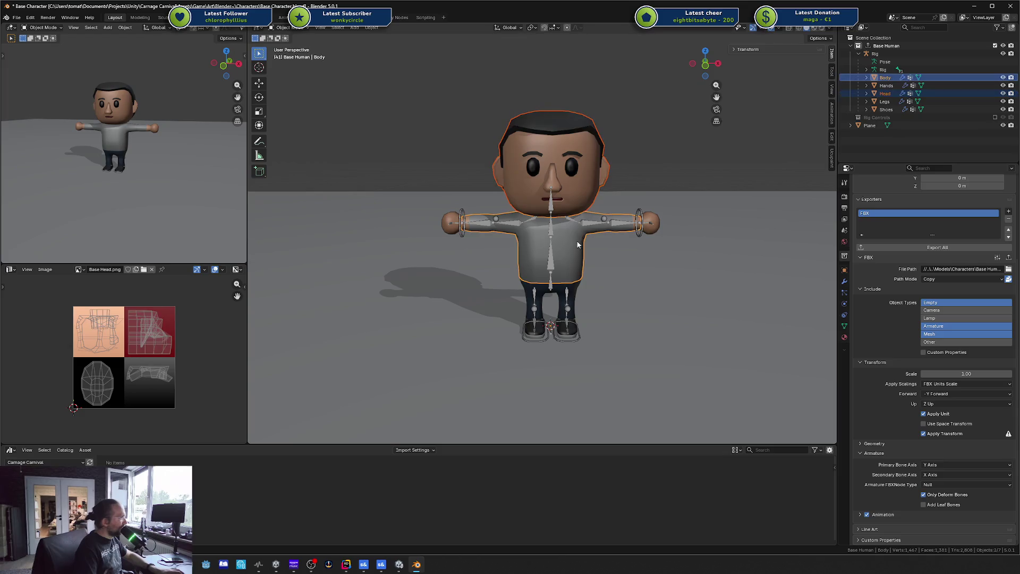
left_click(568, 301)
left_click(548, 176)
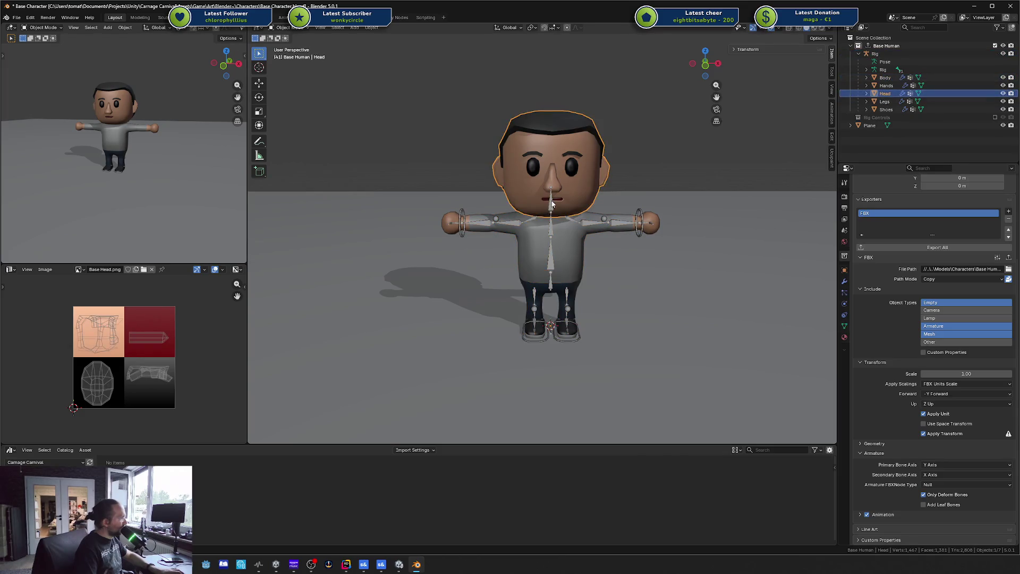
left_click(551, 202)
key("Tab")
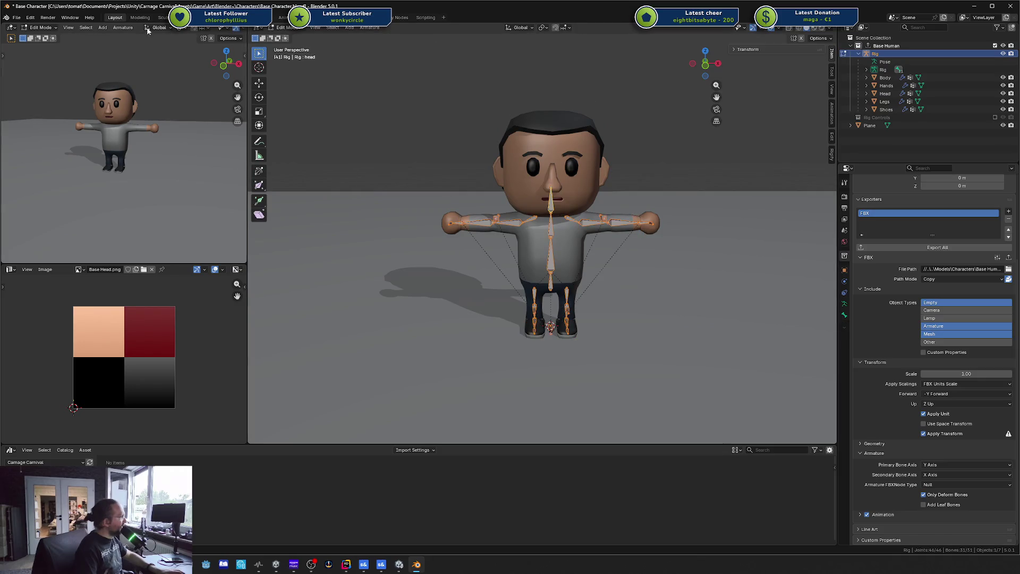
key("Tab")
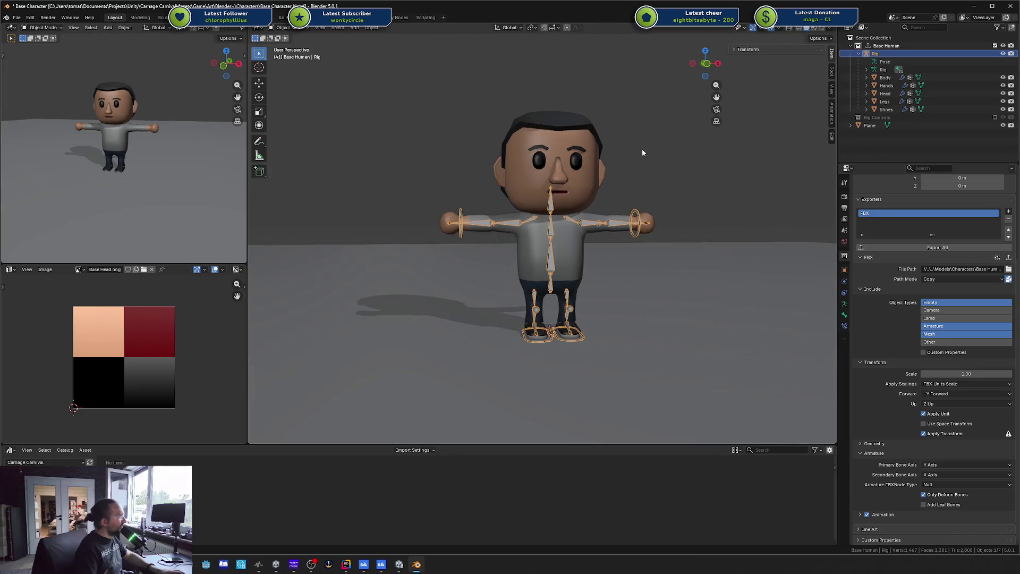
mouse_move(642, 153)
left_mouse_down()
mouse_move(607, 164)
mouse_move(532, 159)
mouse_move(731, 147)
left_mouse_up()
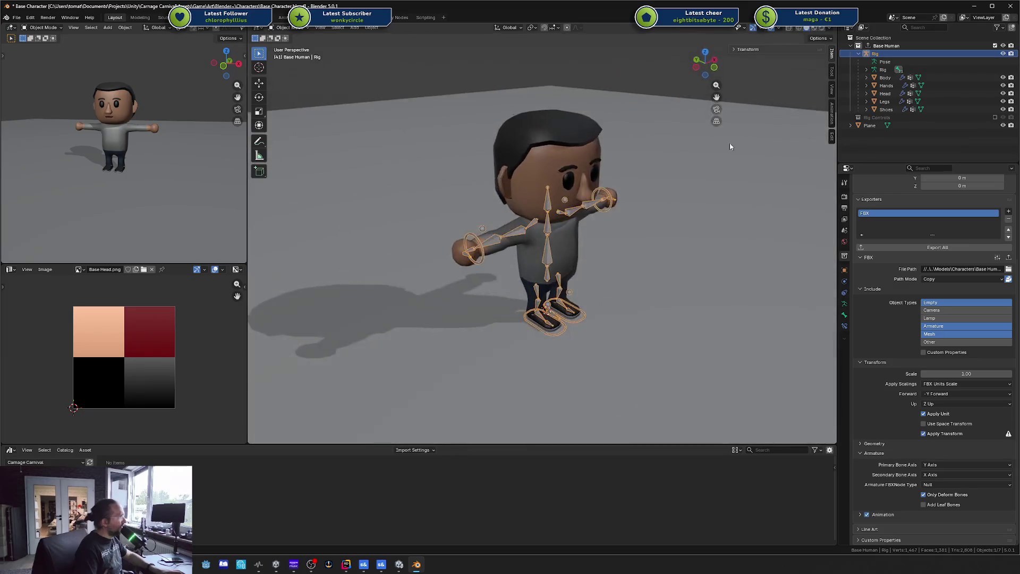
left_click(832, 70)
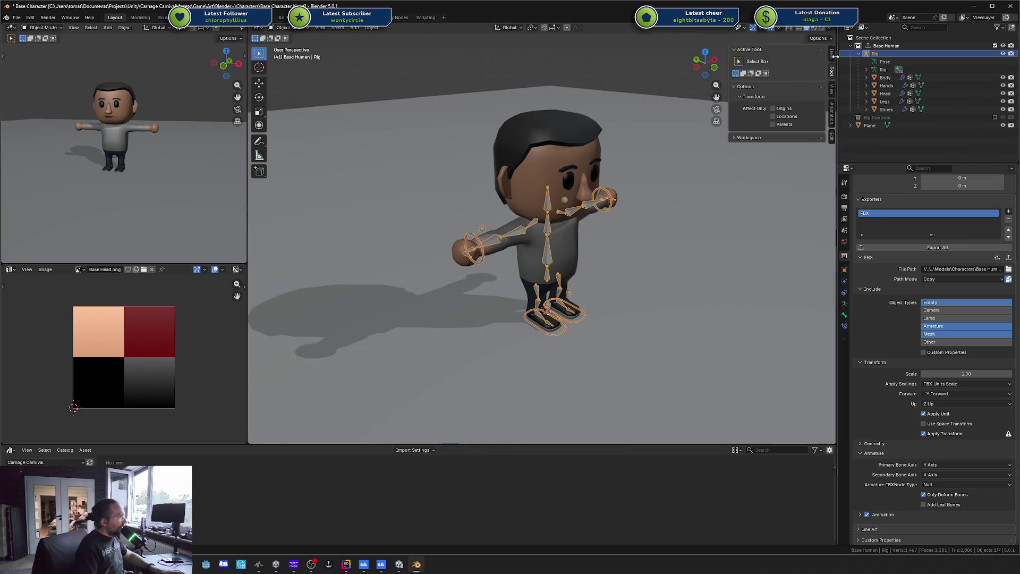
left_click(832, 54)
left_click_drag(721, 152, 596, 153)
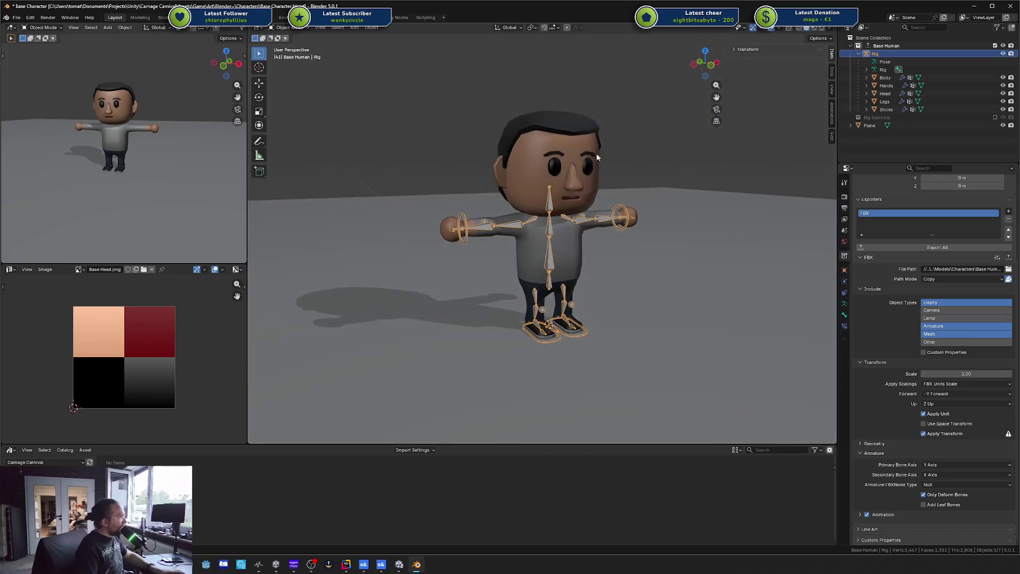
left_click(591, 161)
key("shift+a")
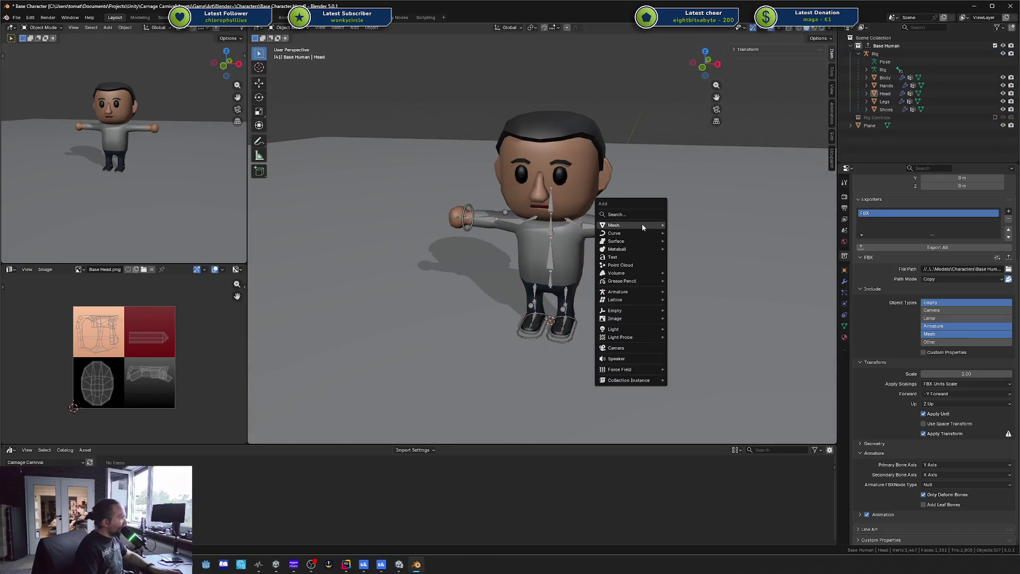
mouse_move(635, 225)
left_click(686, 232)
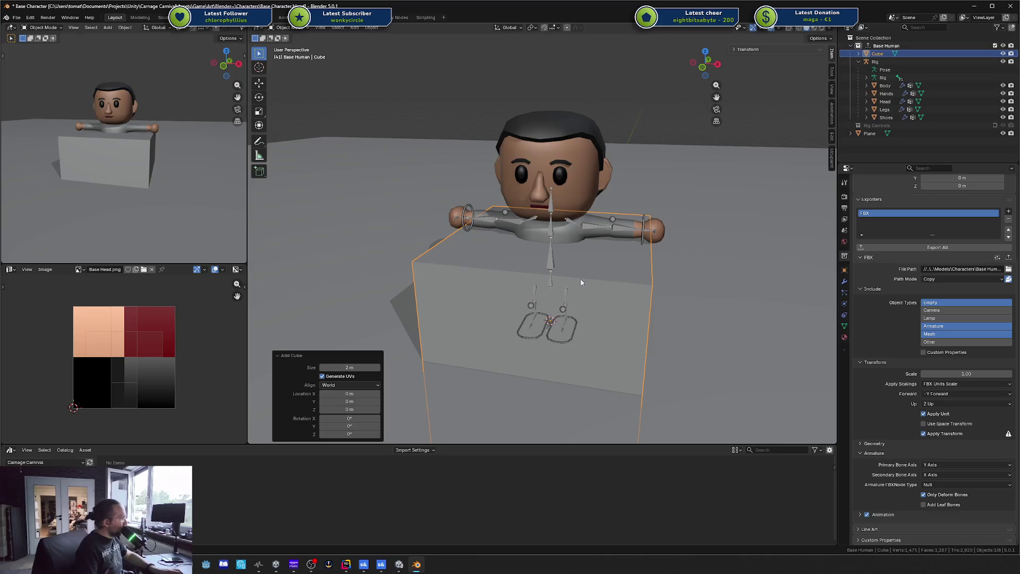
key("g")
key("z")
left_click(643, 189)
key("g")
key("z")
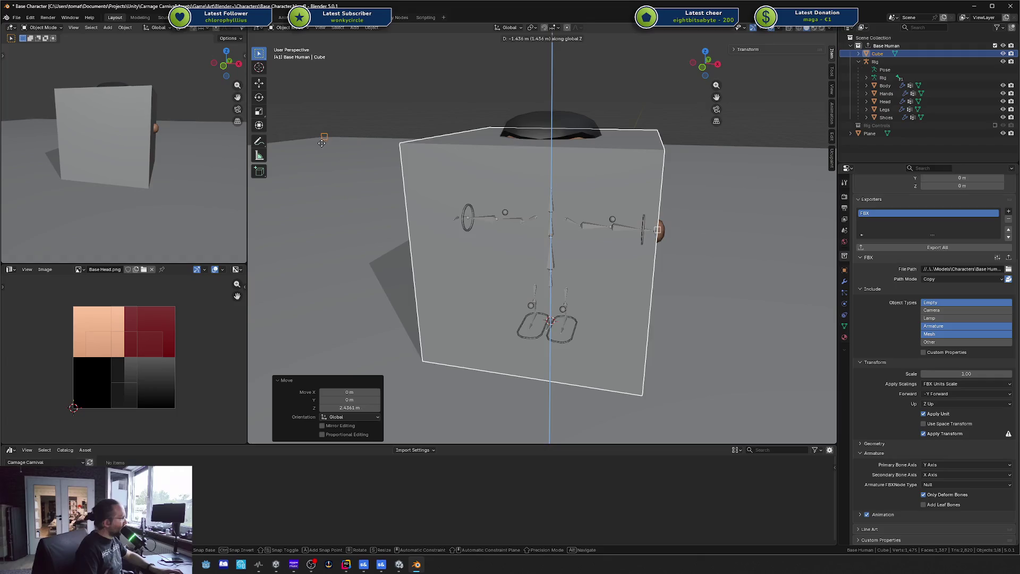
left_click(321, 143)
key("Tab")
left_click(473, 140)
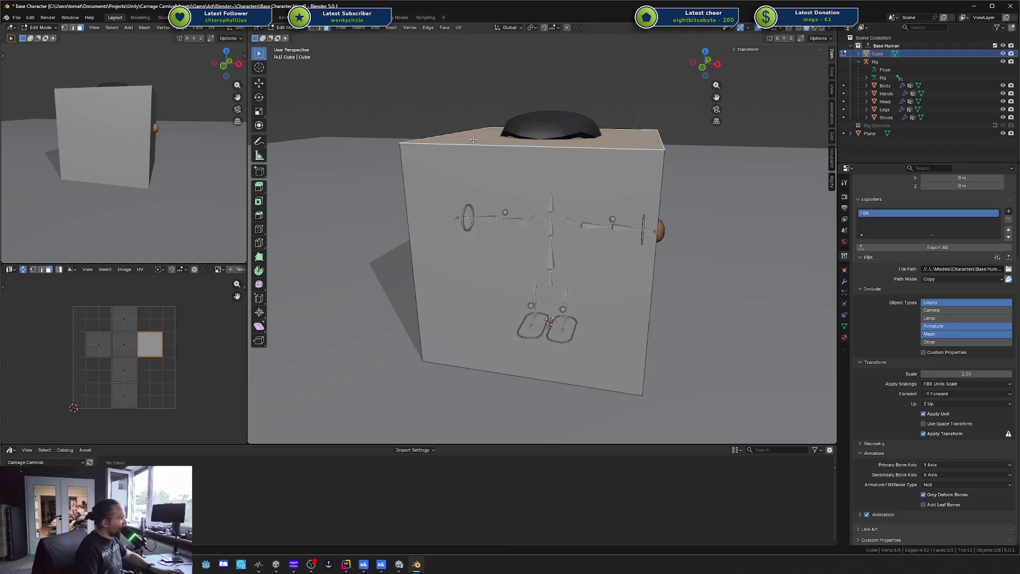
key("g")
key("z")
left_click(495, 129)
key("Tab")
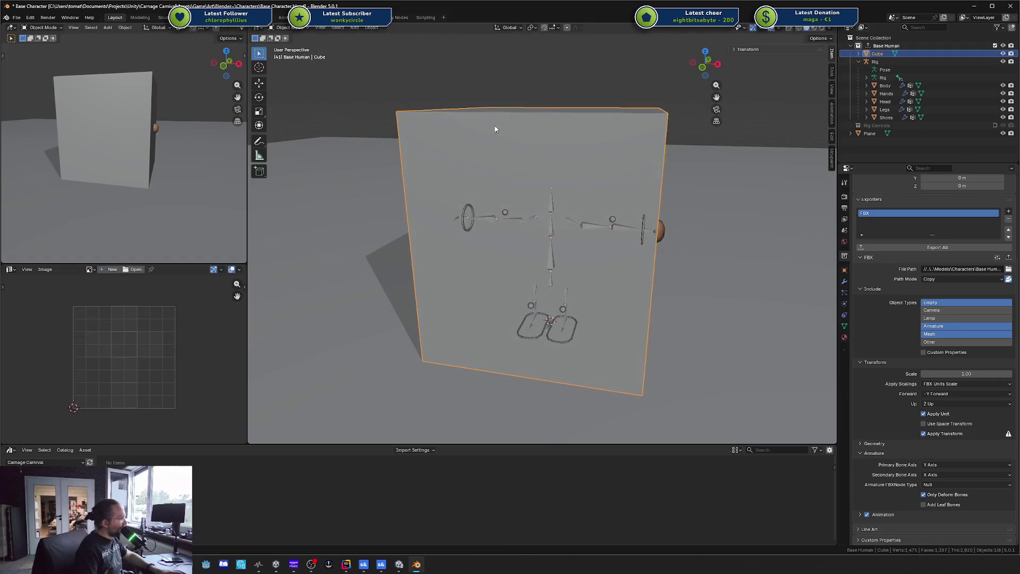
left_click(749, 49)
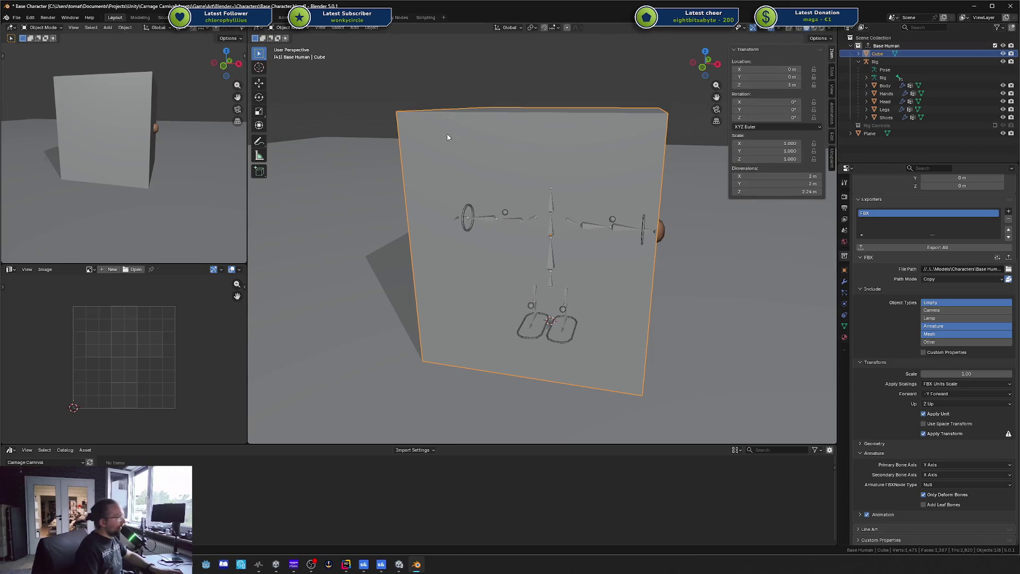
key("Delete")
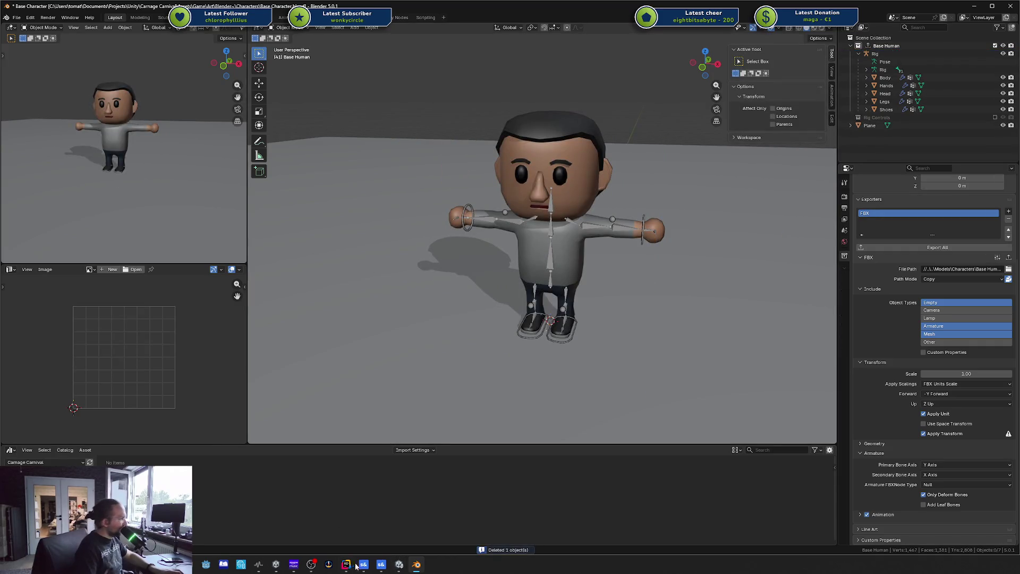
- Orbit around the scene, selecting the Cube and base character to compare their scale
left_click(381, 564)
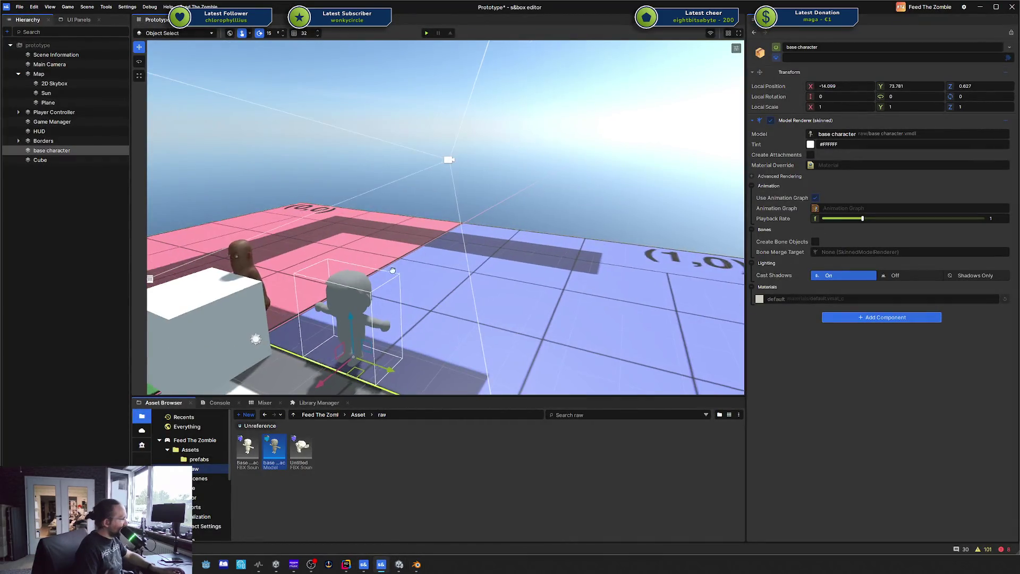
scroll(270, 274, "down", 5)
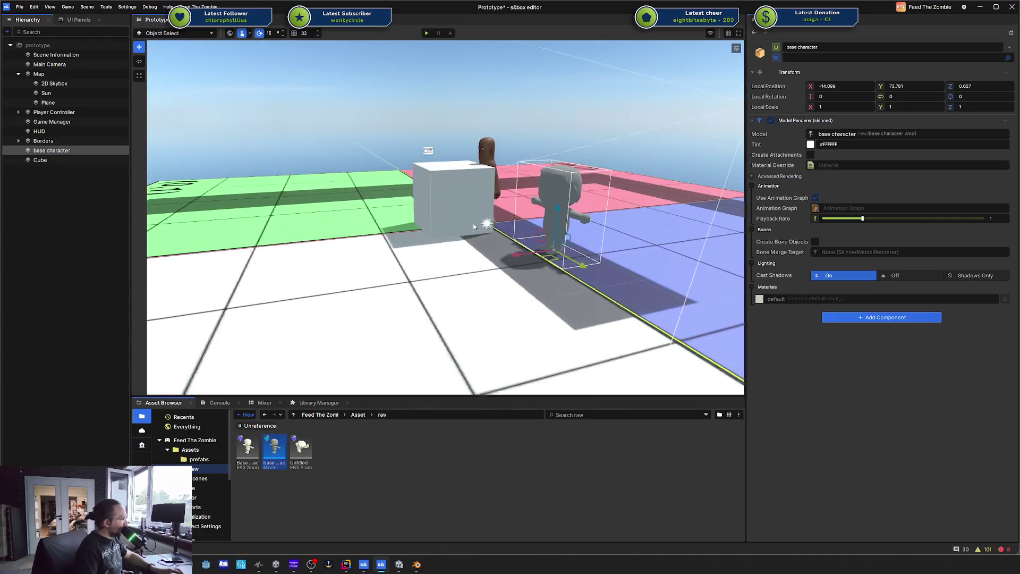
mouse_move(357, 182)
left_mouse_down()
mouse_move(421, 230)
mouse_move(510, 191)
mouse_move(442, 299)
mouse_move(419, 228)
left_mouse_up()
left_click(418, 228)
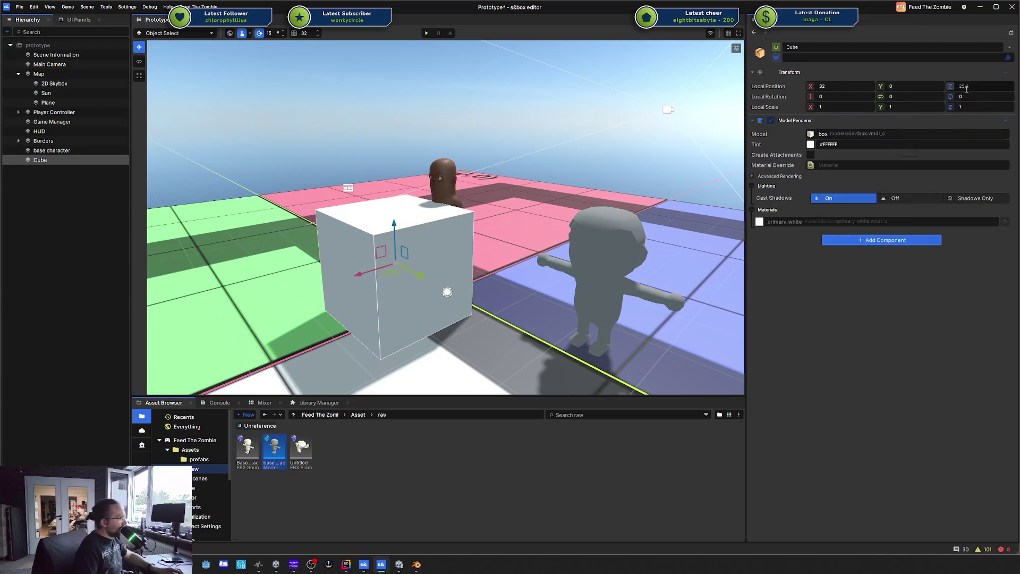
left_click(611, 255)
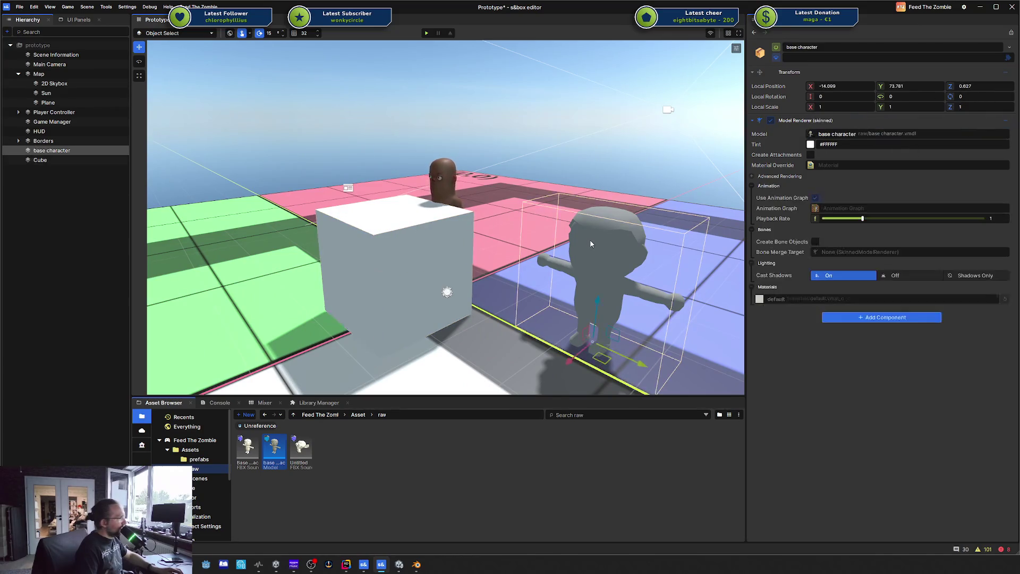
mouse_move(611, 255)
left_mouse_down()
mouse_move(683, 196)
mouse_move(374, 195)
left_mouse_up()
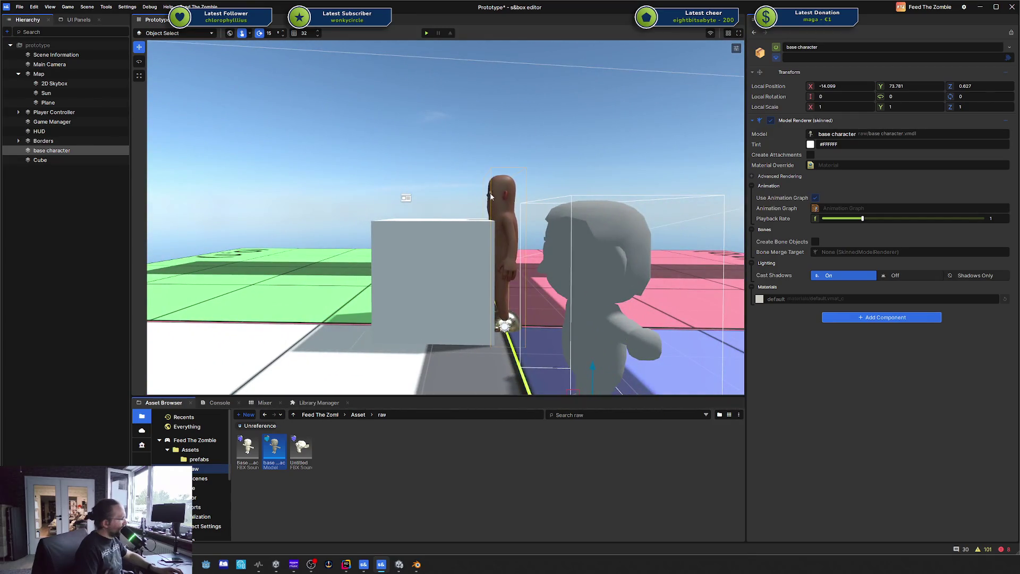
mouse_move(489, 208)
left_mouse_down()
mouse_move(324, 209)
mouse_move(261, 234)
left_mouse_up()
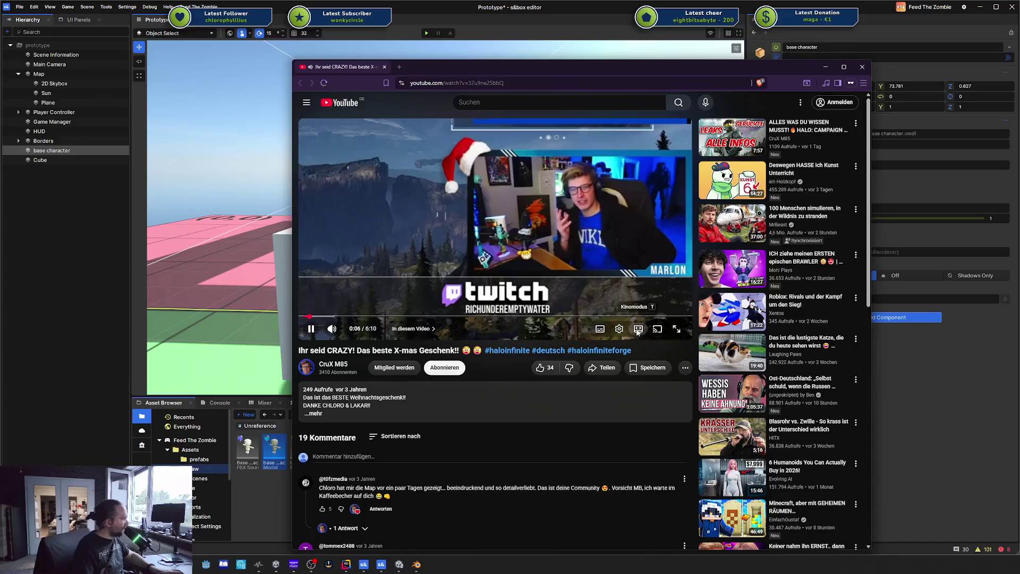
- Put the video in theater view, move the browser left, and skip to about 0:21
key("t")
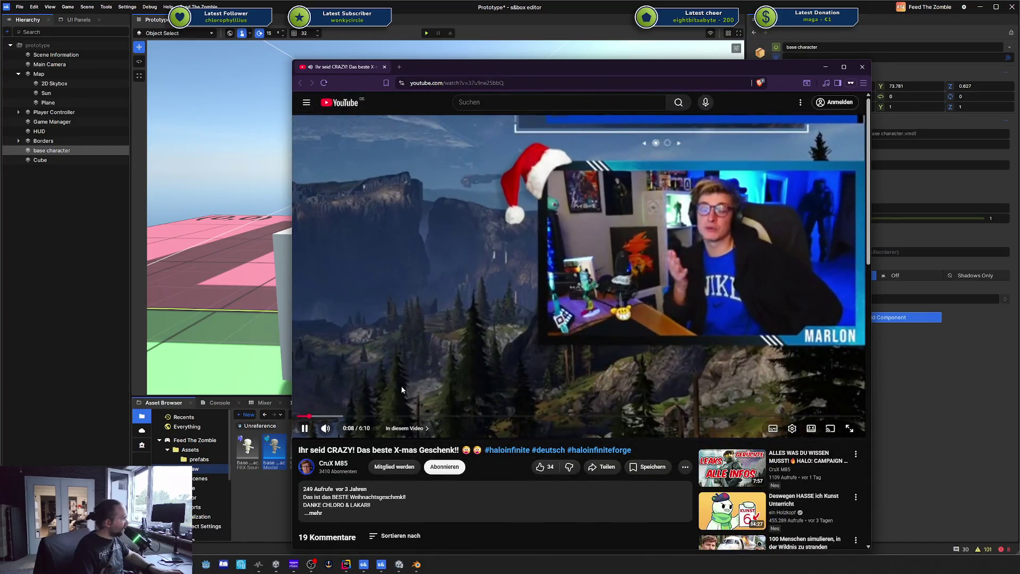
left_click_drag(520, 66, 448, 56)
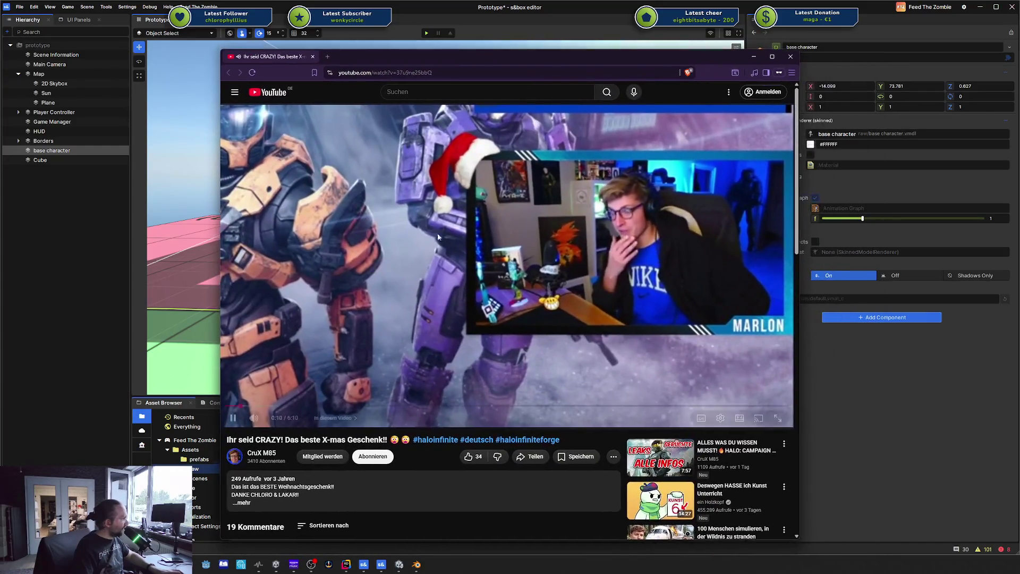
left_click(256, 407)
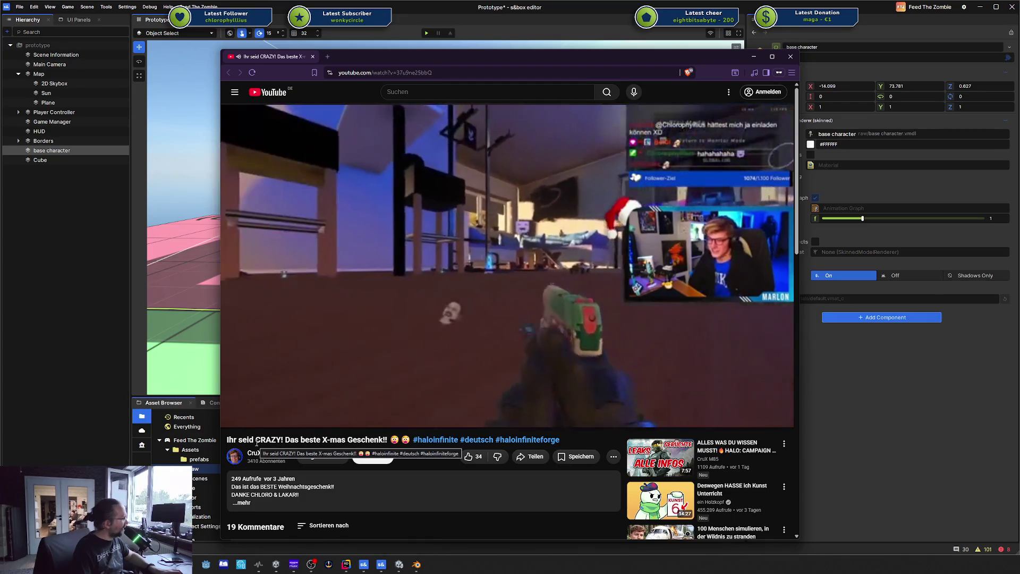
- Set the video playback quality to HD
left_click(720, 419)
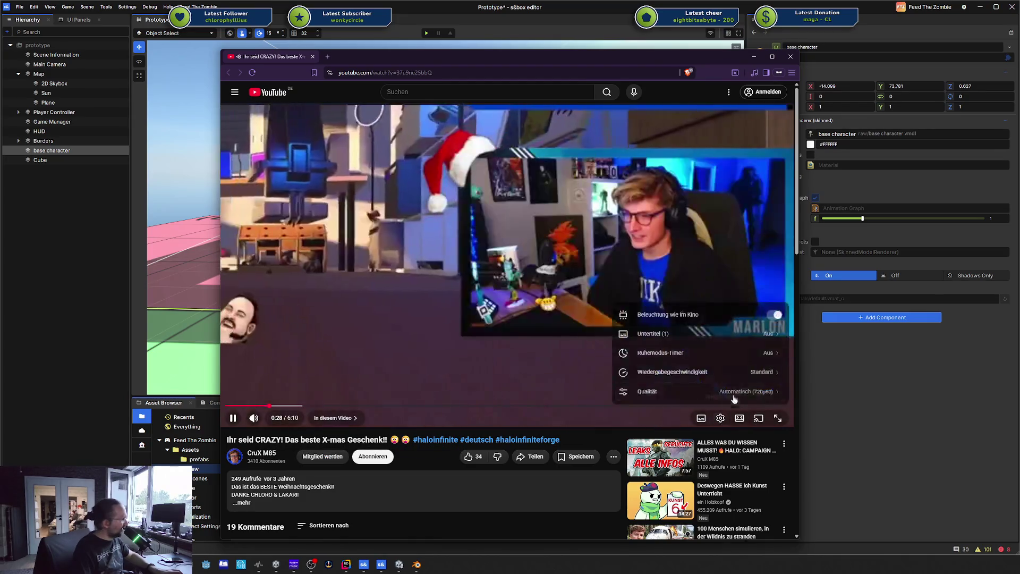
left_click(744, 353)
left_click(707, 312)
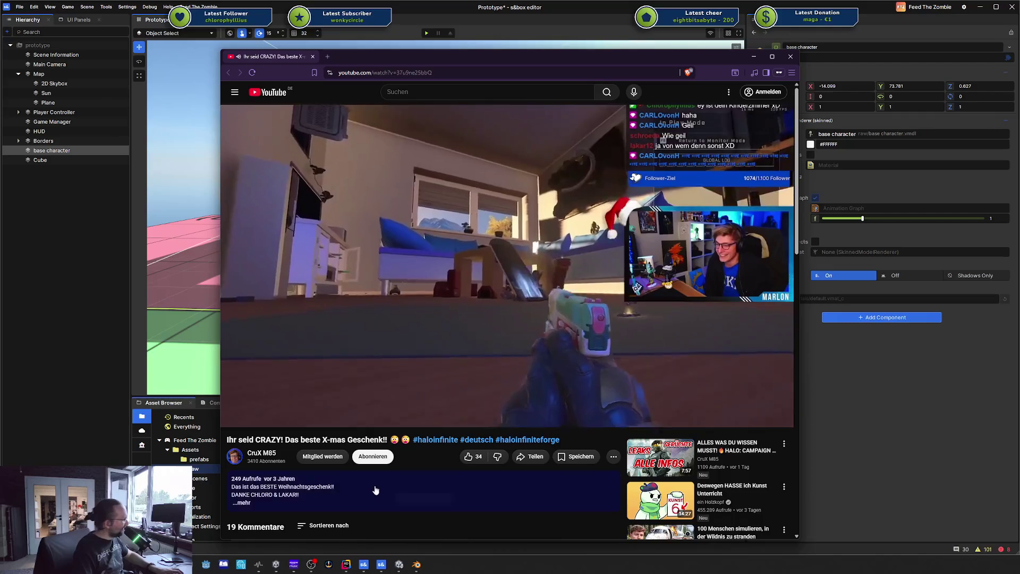
left_click(310, 485)
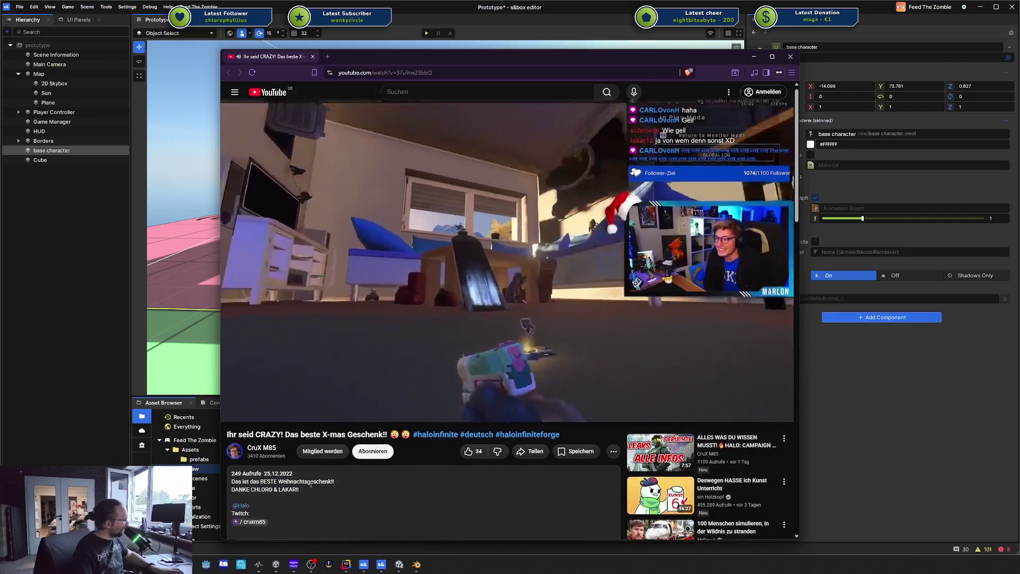
scroll(372, 455, "down", 2)
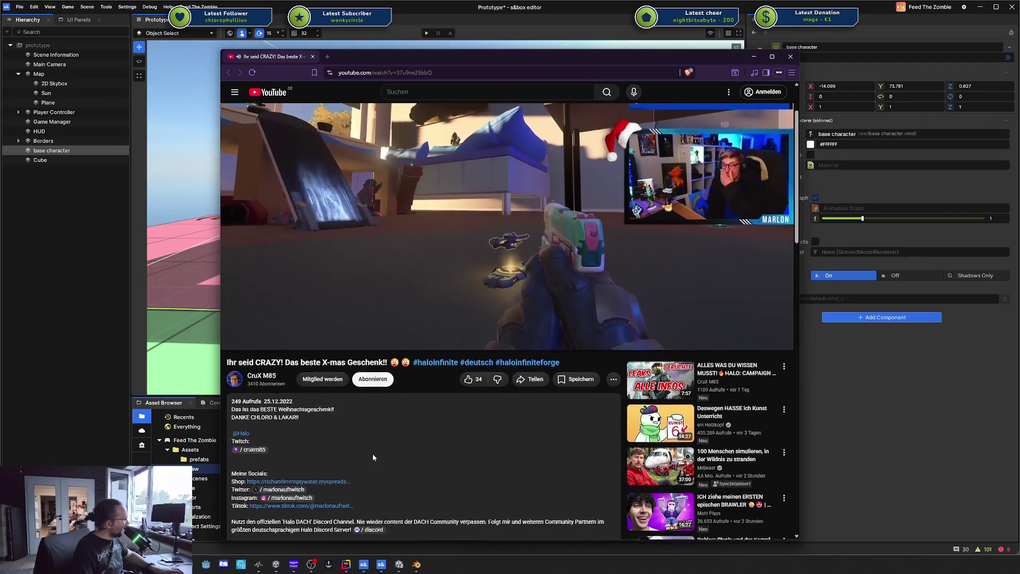
scroll(373, 457, "up", 2)
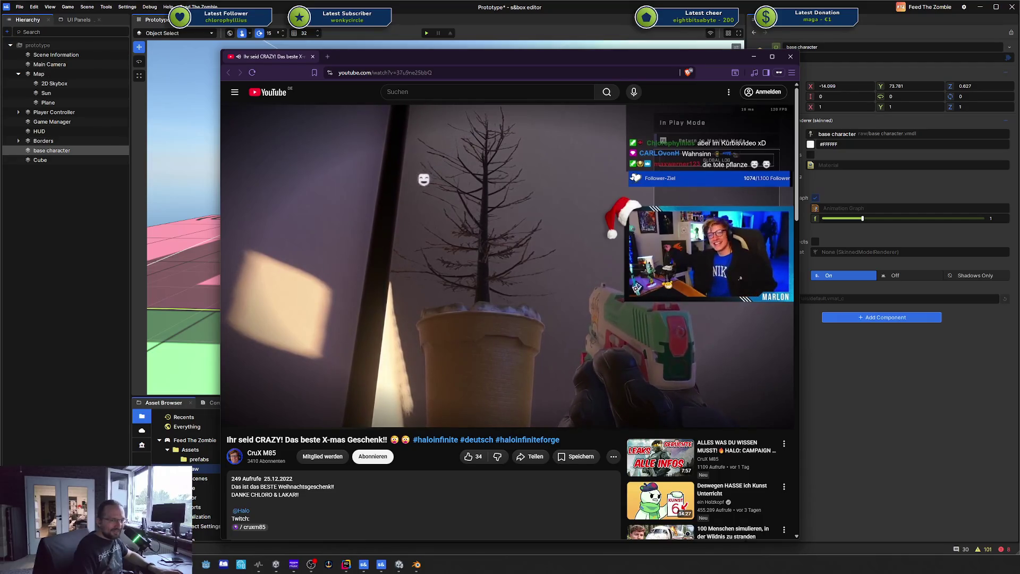
mouse_move(558, 369)
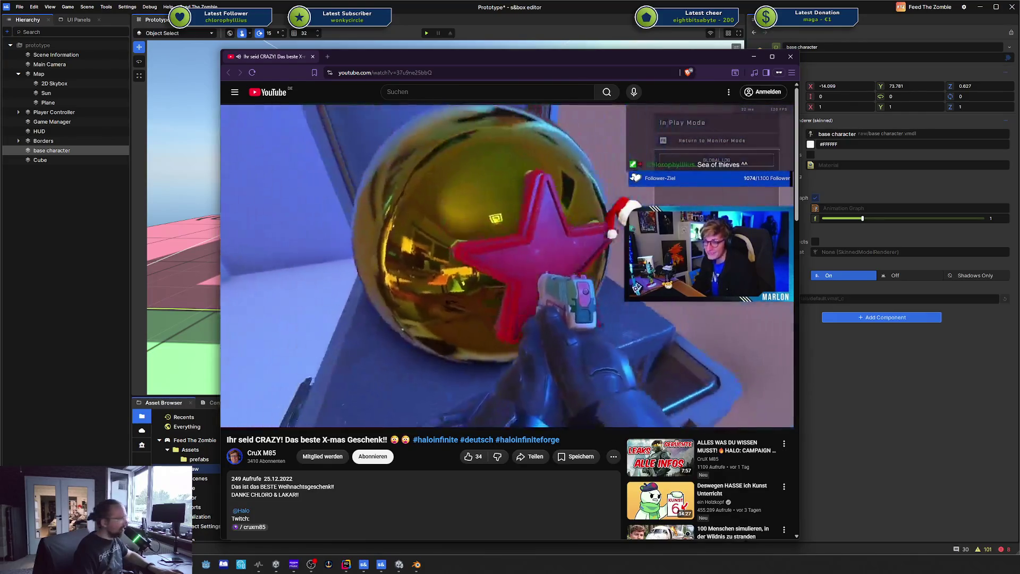
mouse_move(381, 295)
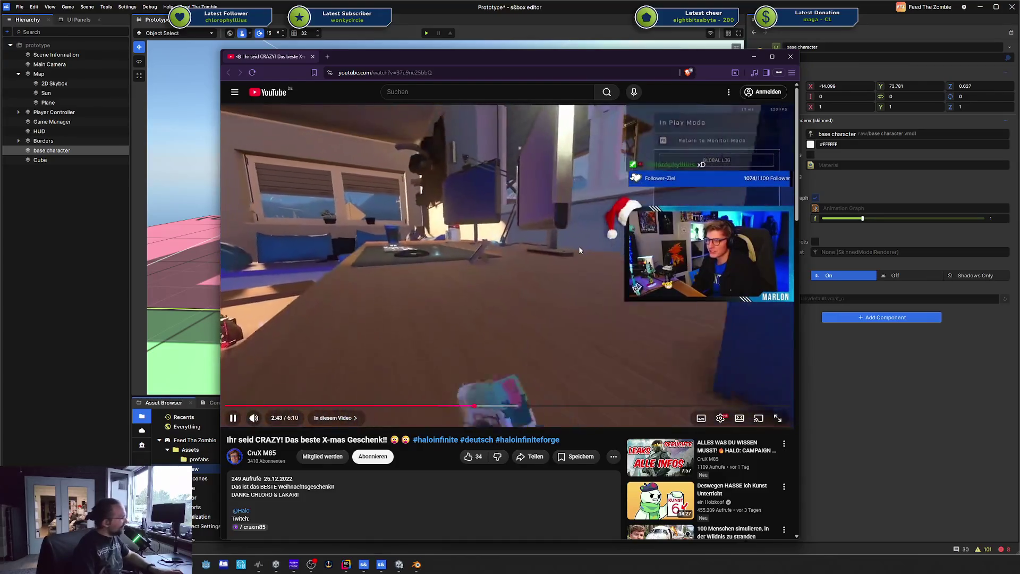
right_click(583, 249)
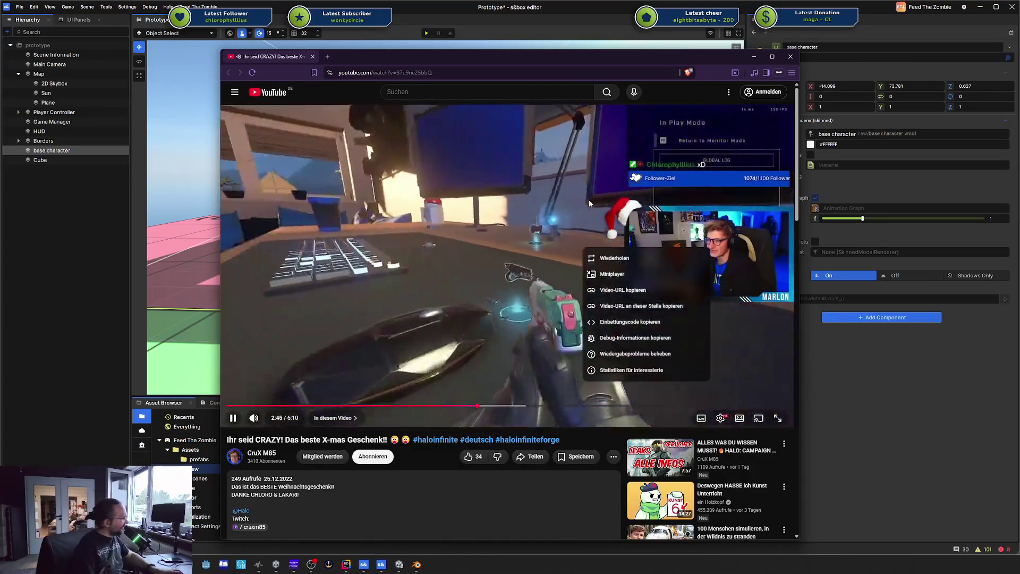
left_click(582, 260)
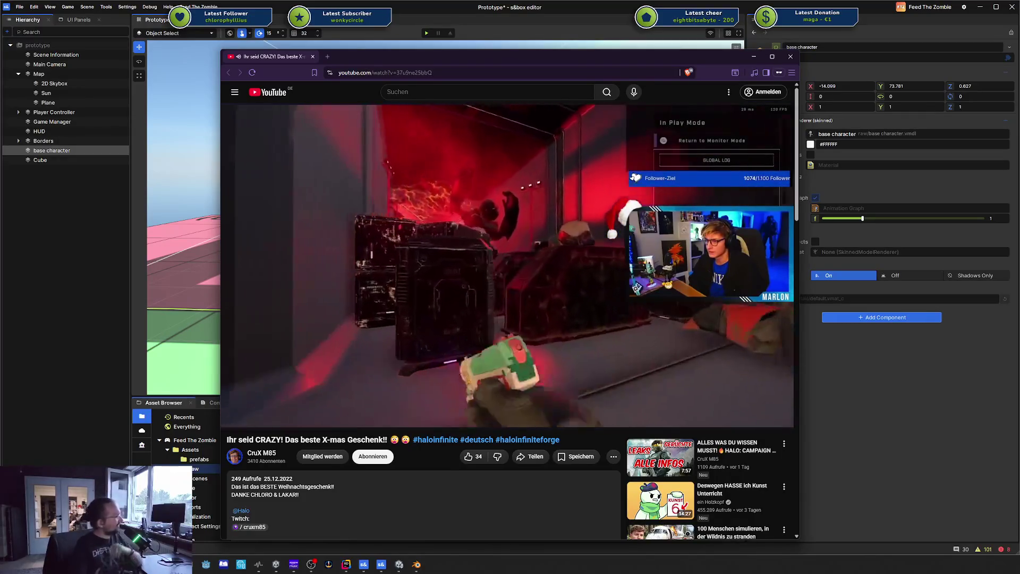
mouse_move(489, 192)
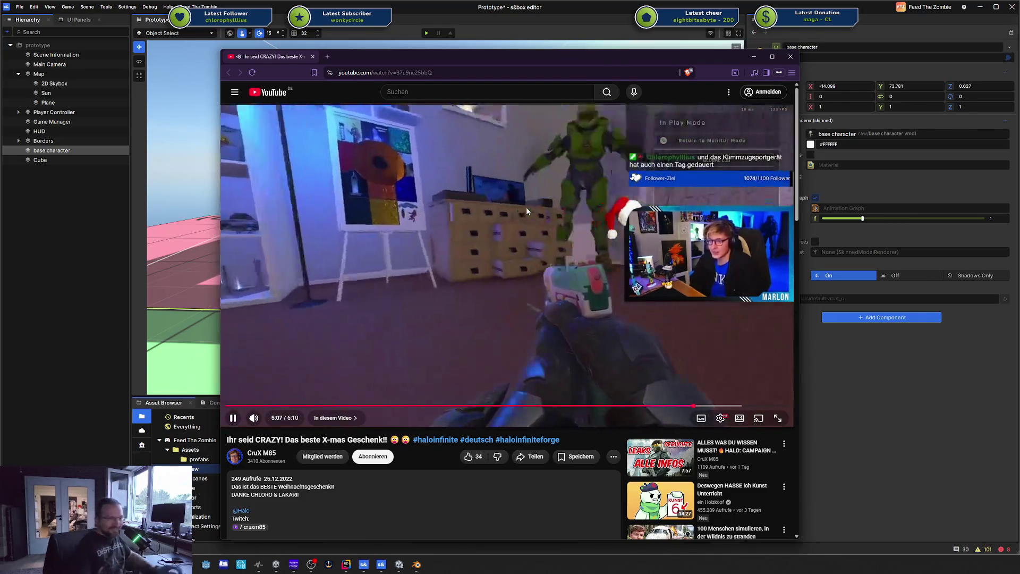
mouse_move(591, 202)
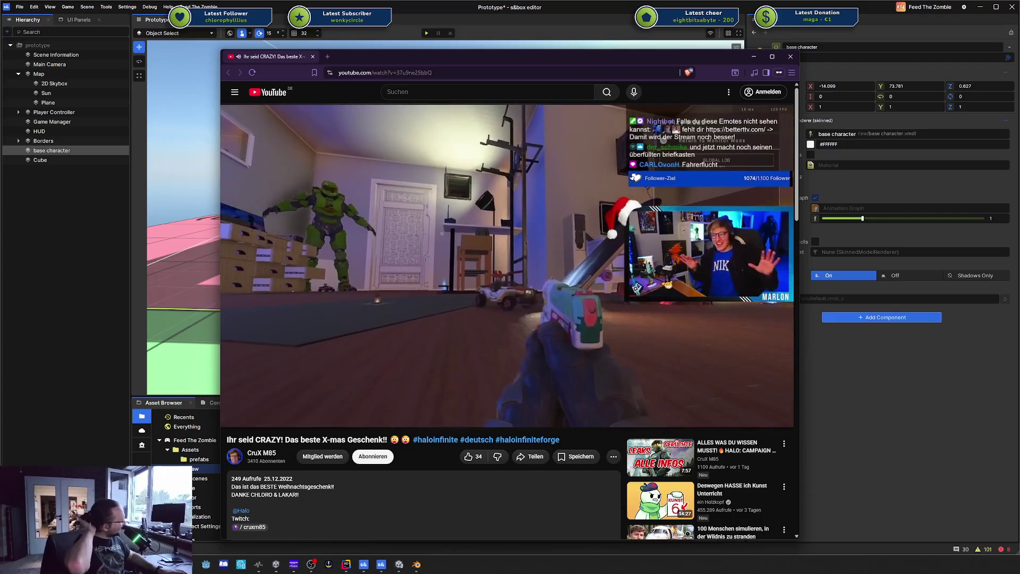
mouse_move(411, 296)
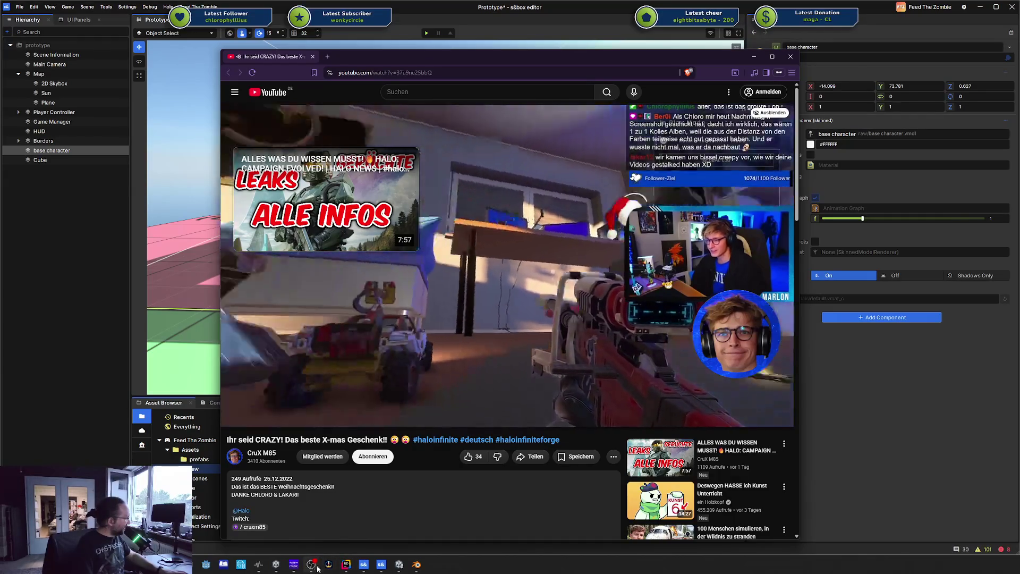
mouse_move(289, 566)
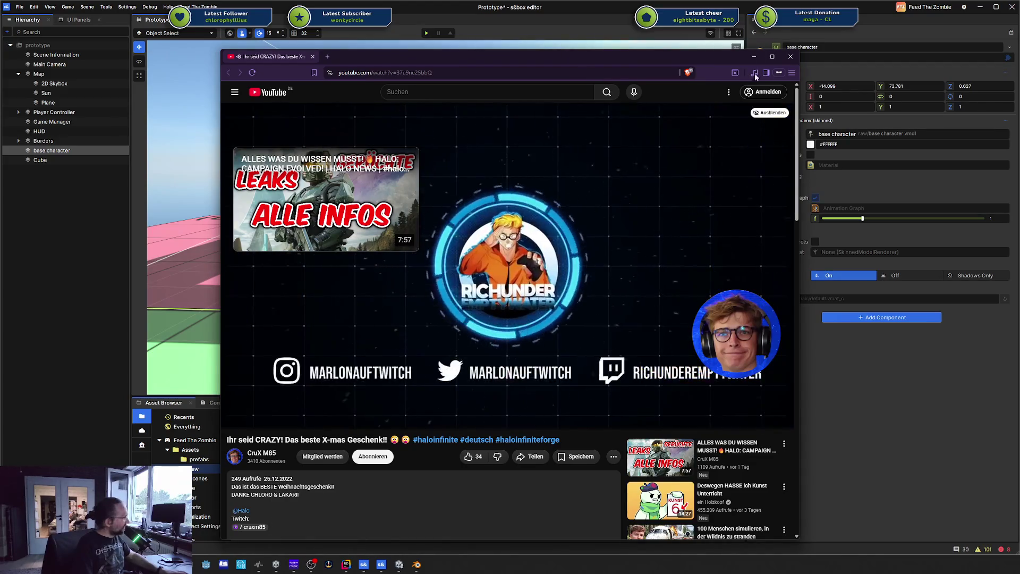
- Close the YouTube browser window to bring the s&box Prototype scene back into view
left_click(791, 57)
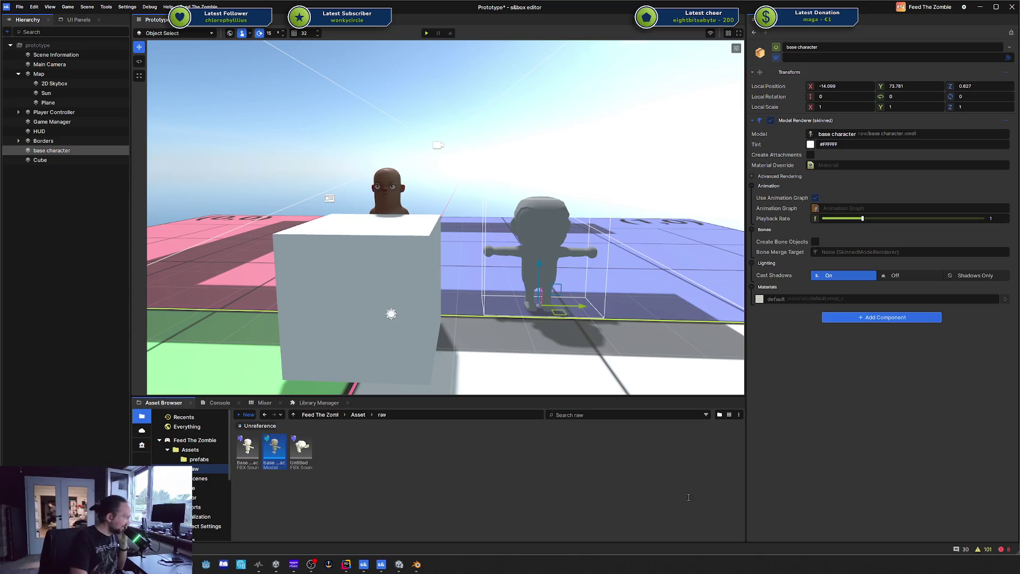
- Zoom in and out on the base character beside the cube, then open the Edit menu
scroll(545, 254, "up", 3)
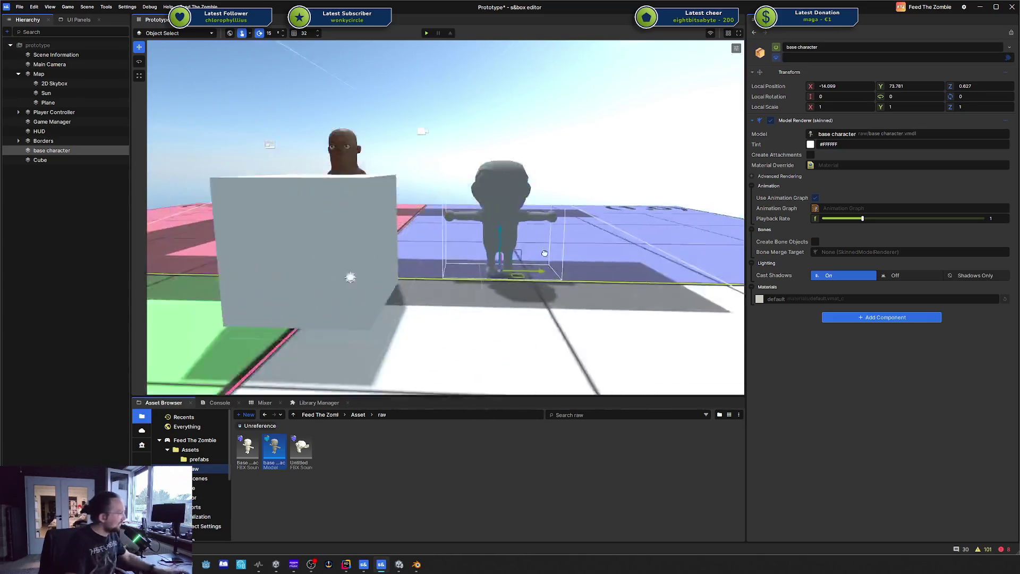
scroll(544, 253, "down", 3)
scroll(501, 234, "down", 3)
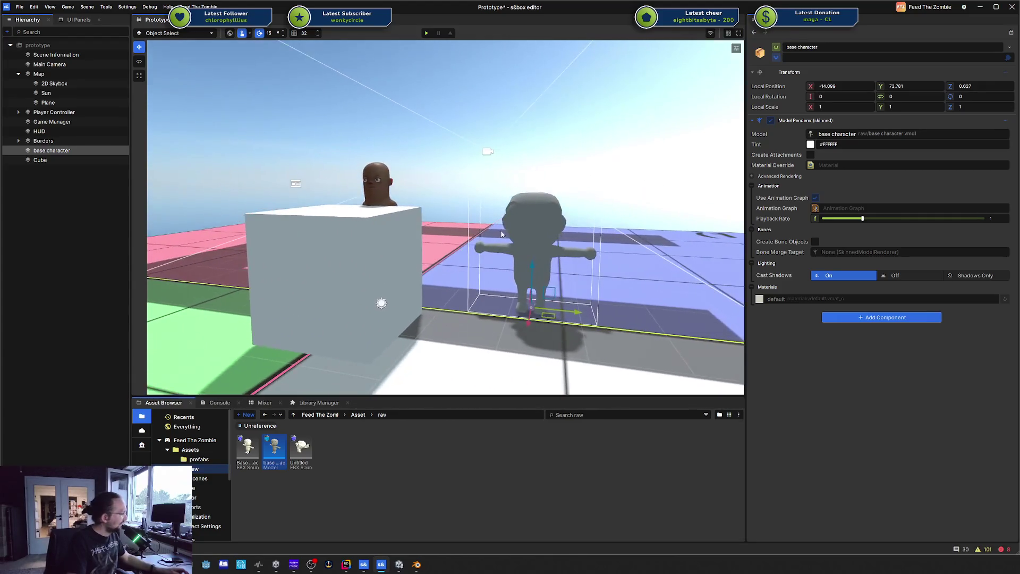
scroll(502, 234, "down", 1)
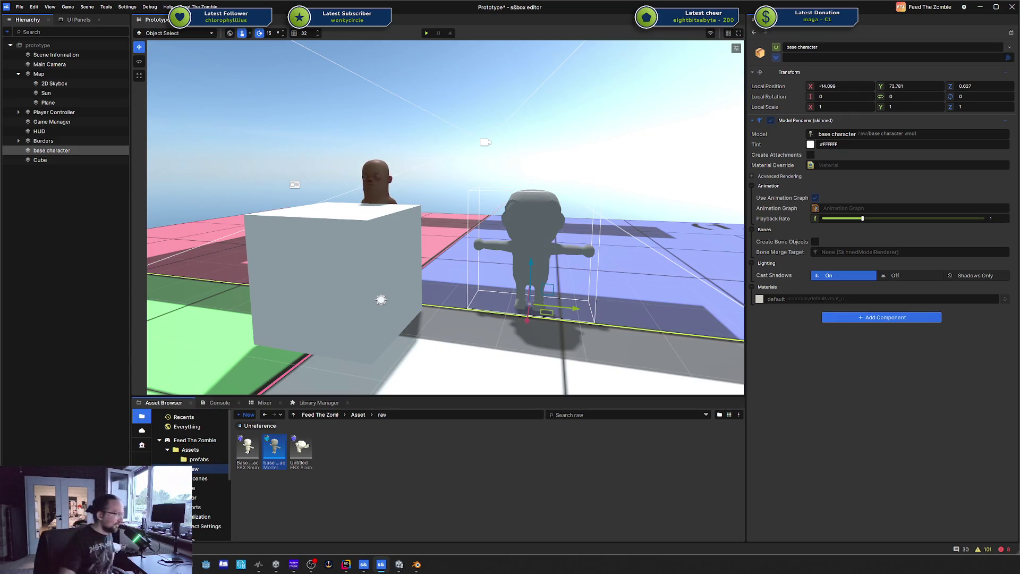
left_click(50, 7)
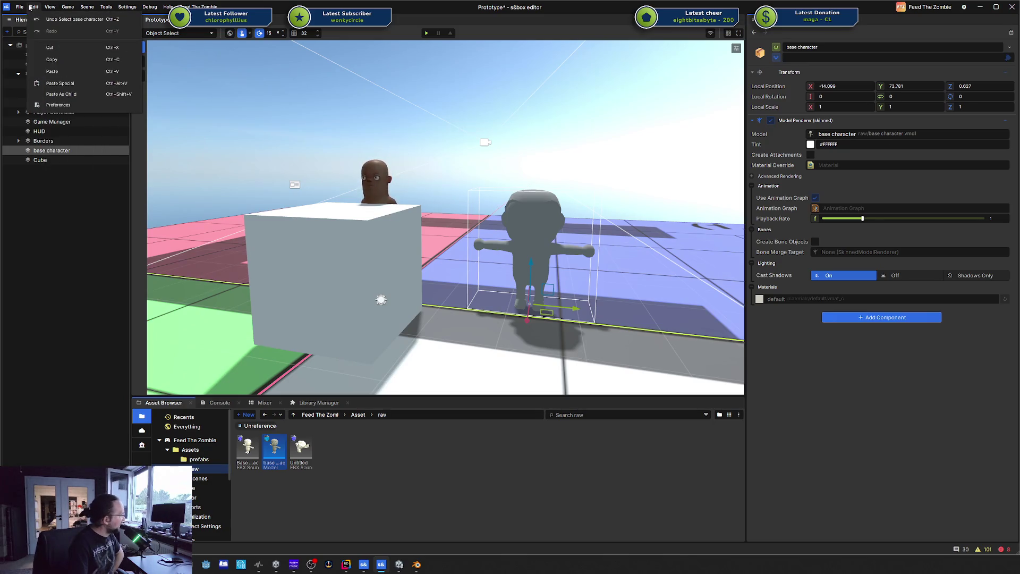
left_click(168, 7)
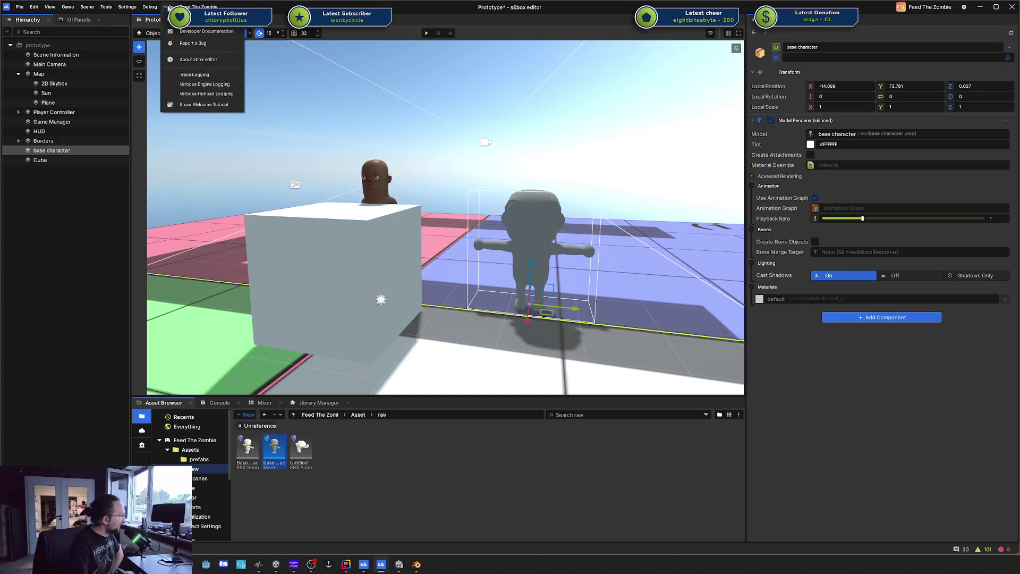
left_click(168, 7)
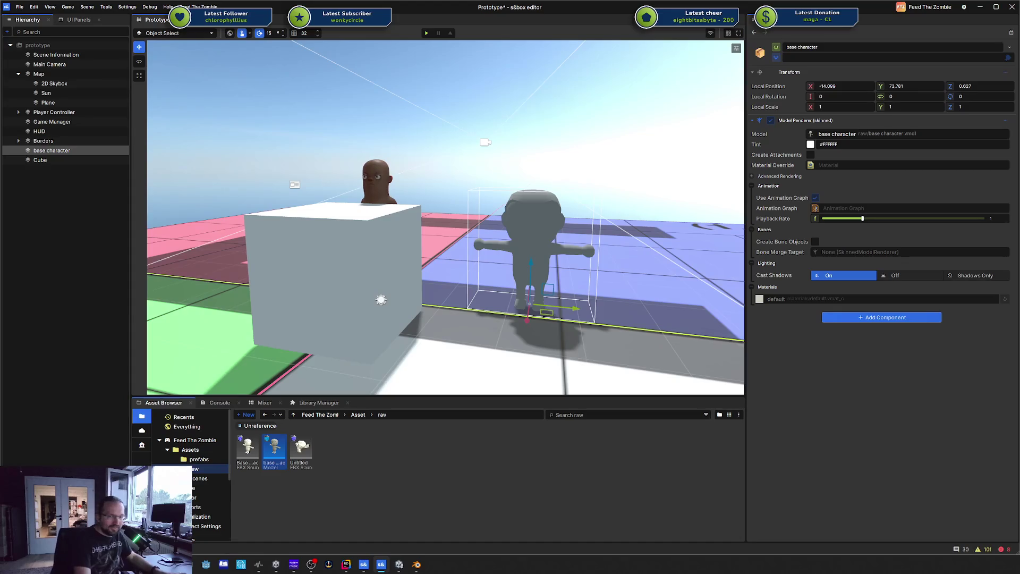
- Switch the bottom panel to the Console to read the error log
left_click(230, 405)
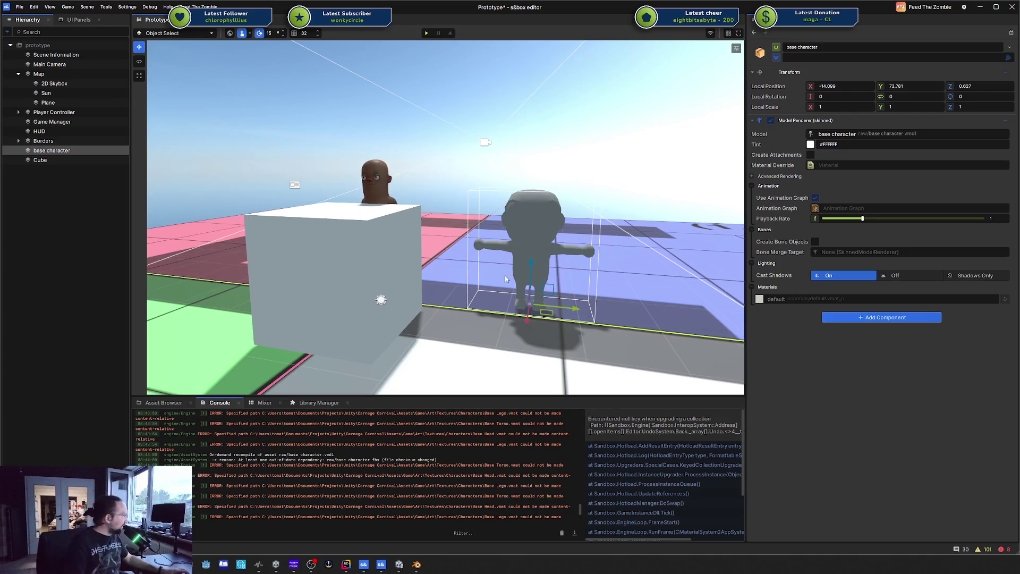
scroll(508, 275, "up", 3)
scroll(510, 275, "up", 5)
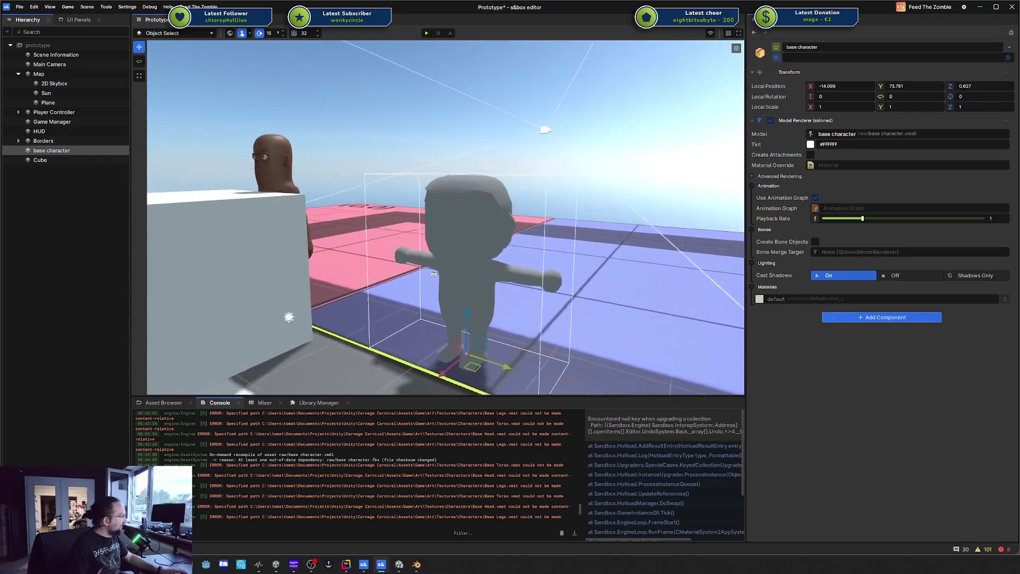
left_click_drag(323, 208, 330, 200)
left_click(330, 199)
left_click_drag(536, 182, 548, 179)
mouse_move(481, 170)
left_mouse_down()
mouse_move(308, 161)
mouse_move(608, 144)
mouse_move(524, 118)
mouse_move(552, 142)
mouse_move(570, 109)
mouse_move(558, 102)
mouse_move(520, 123)
mouse_move(421, 132)
mouse_move(423, 142)
left_mouse_up()
key("e")
left_click(553, 143)
left_click_drag(387, 246, 449, 246)
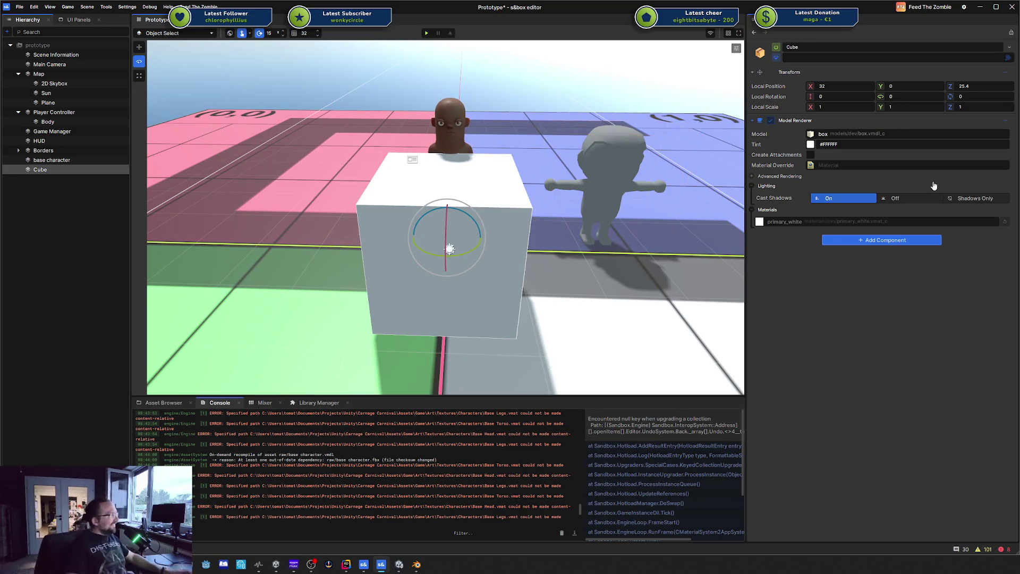
- Commit the cube's Position Z value of 25.4
left_click_drag(551, 188, 546, 188)
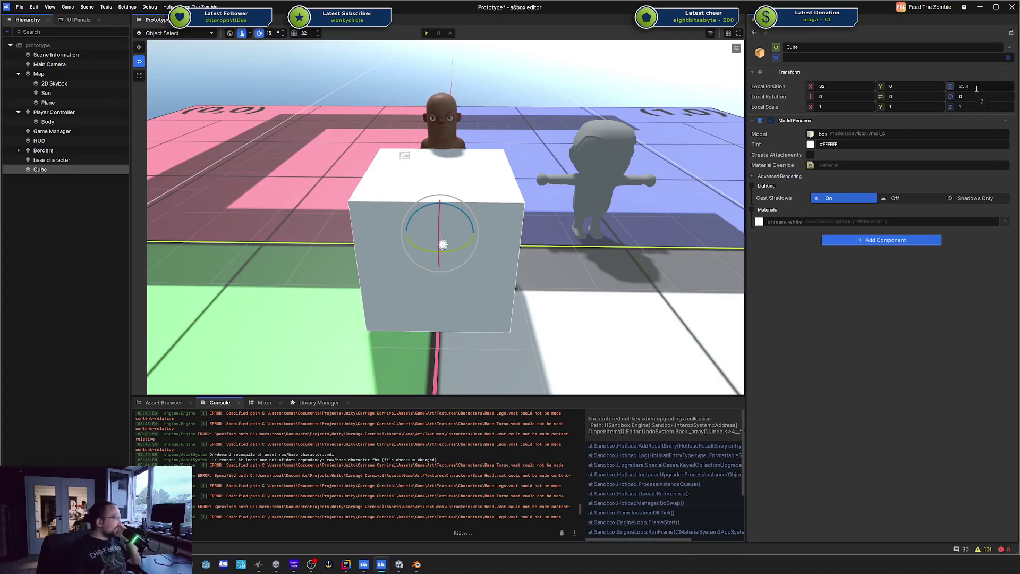
key("Return")
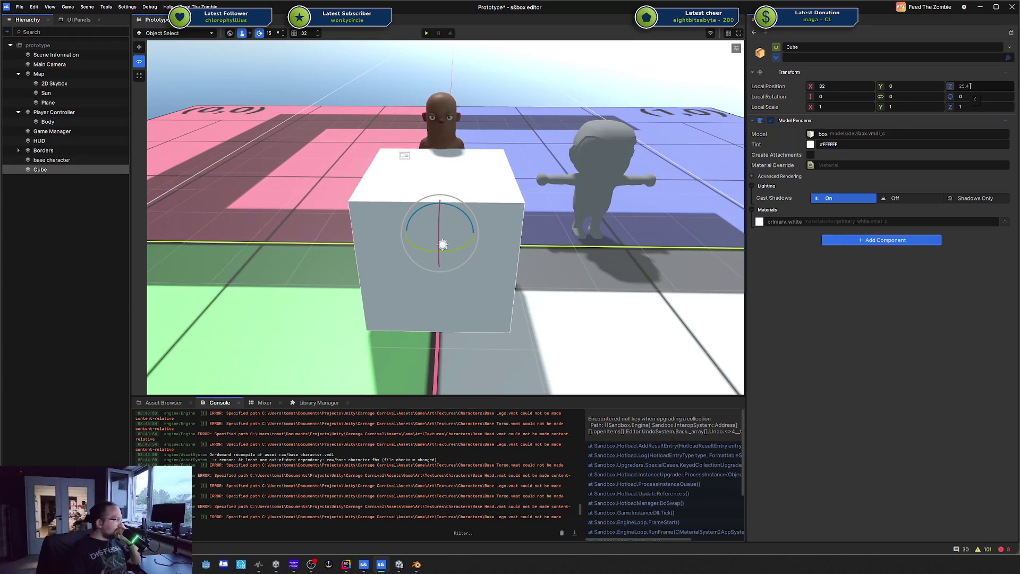
left_click(970, 85)
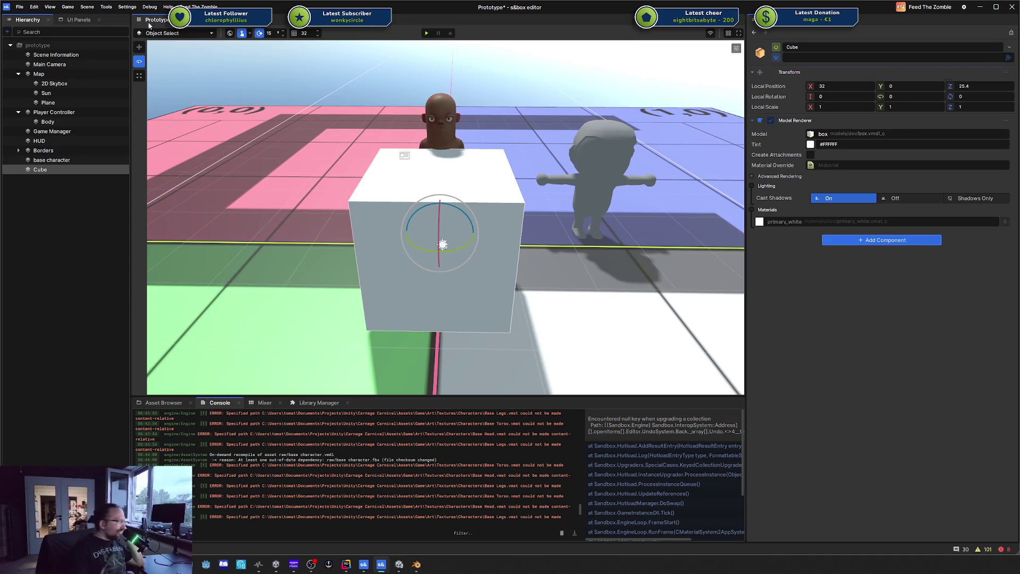
- Check the metre-to-inch conversion (39.3701), then show the Asset Browser's raw folder
left_click_drag(435, 186, 431, 184)
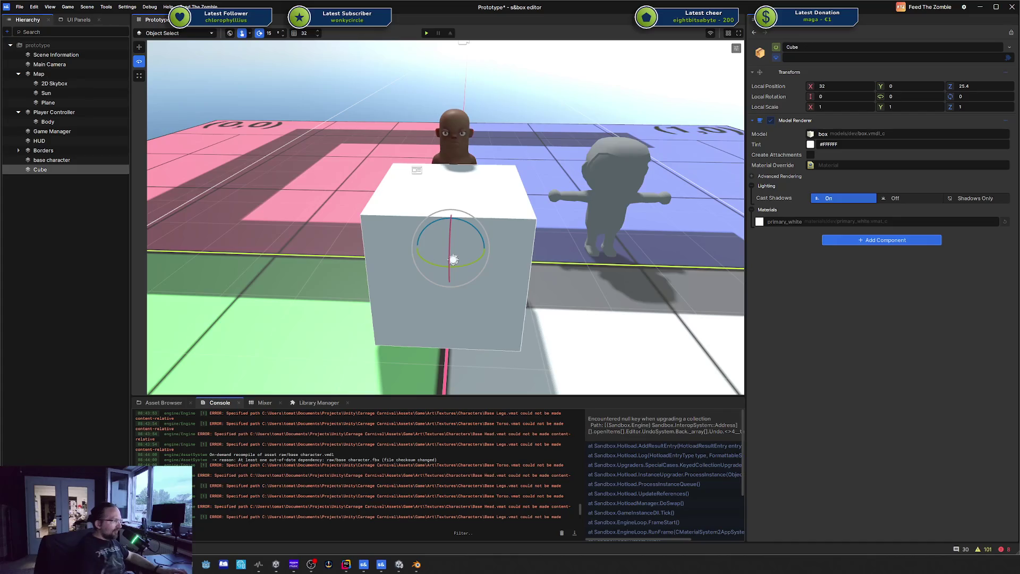
mouse_move(1019, 252)
left_mouse_down()
mouse_move(799, 252)
mouse_move(750, 206)
mouse_move(760, 161)
left_mouse_up()
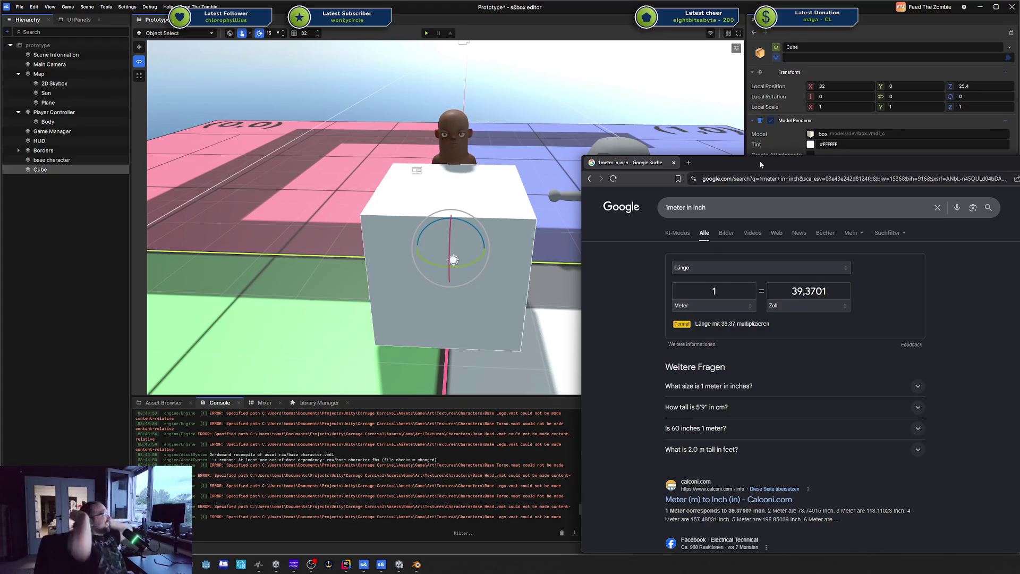
left_click(810, 154)
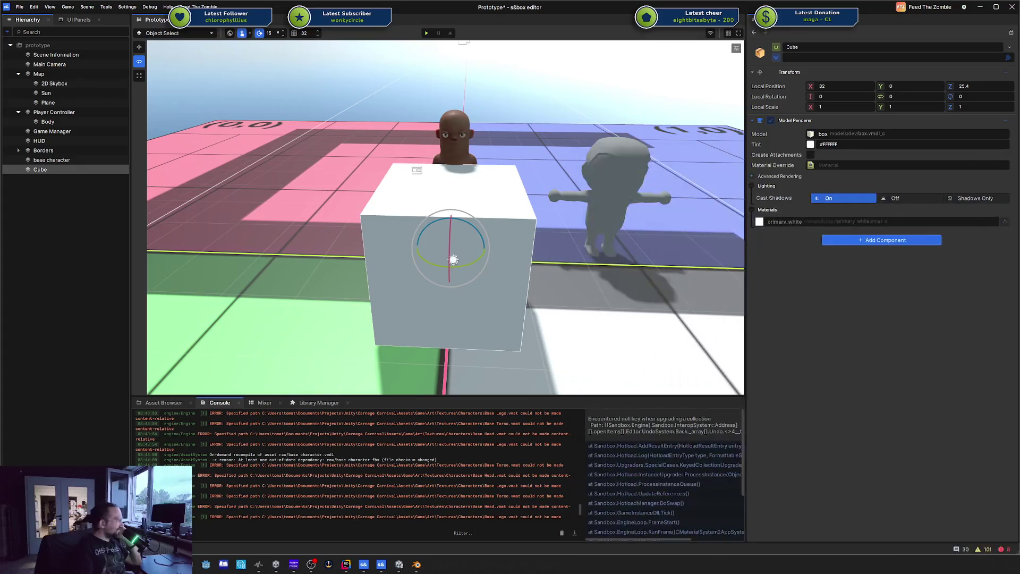
left_click(164, 402)
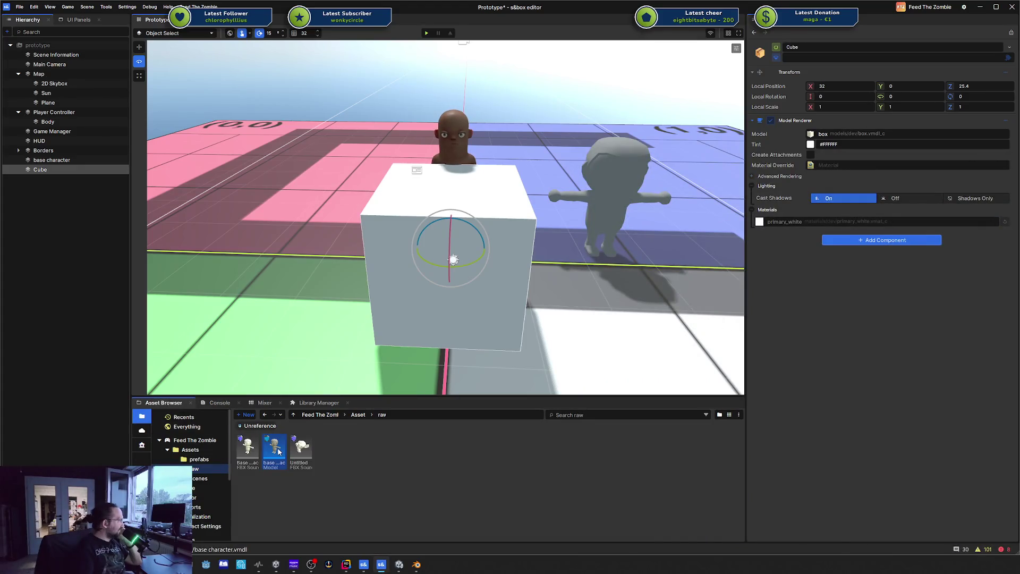
- Open base character.vmdl in ModelDoc, try Meters import scale on base character.fbx, then revert to Inches
double_click(273, 452)
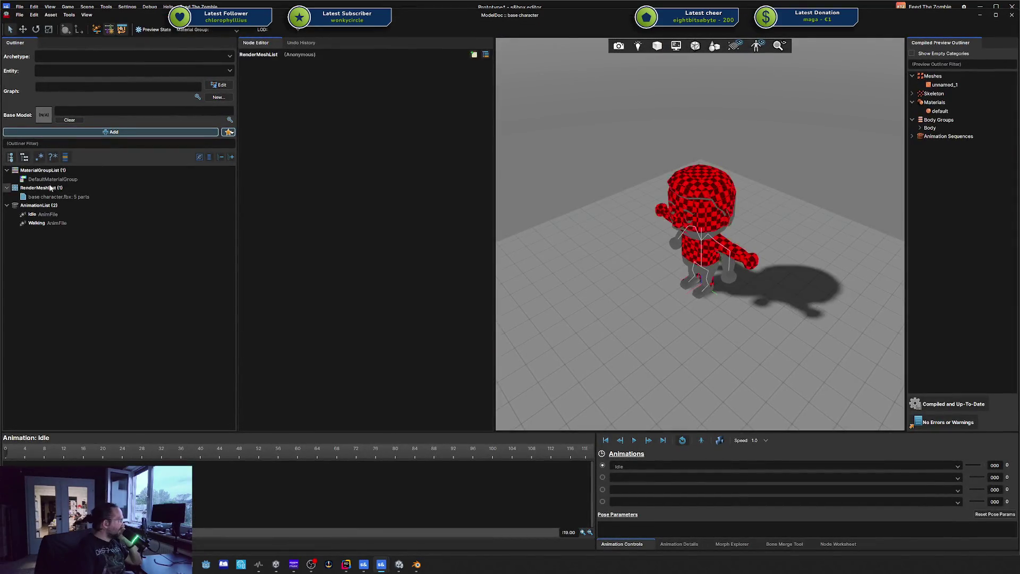
left_click(58, 196)
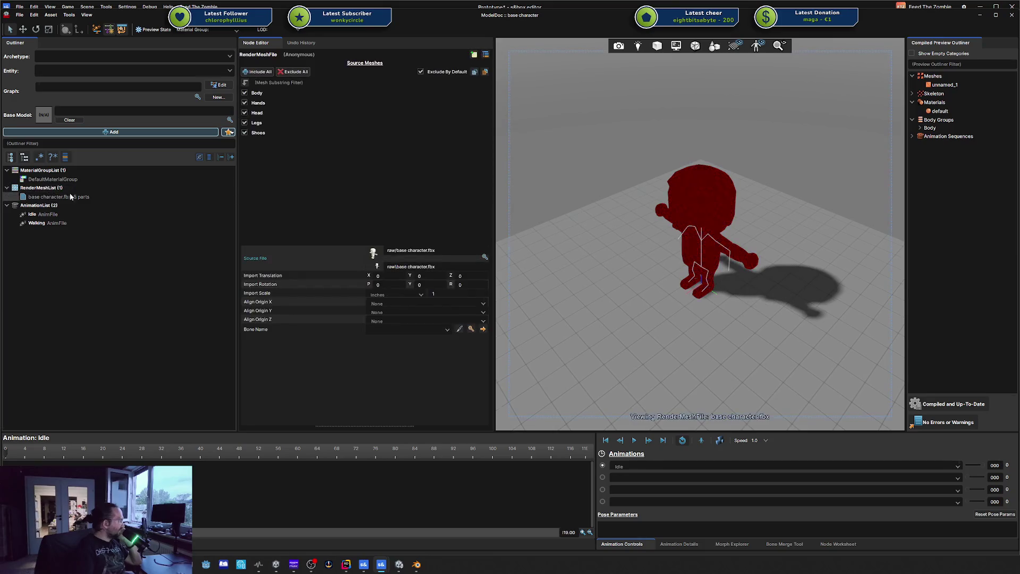
left_click(385, 295)
left_click(394, 315)
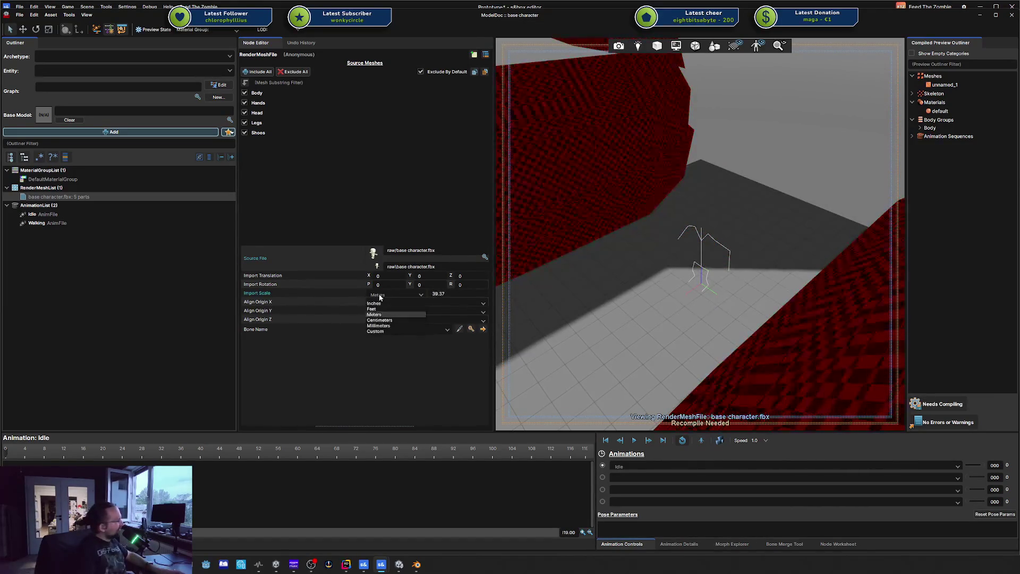
key("ctrl+z")
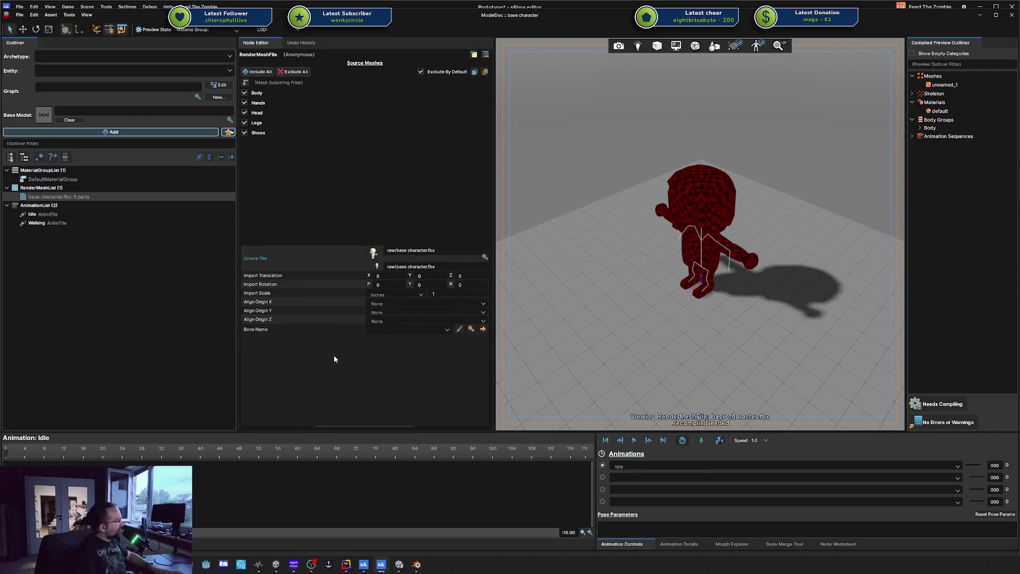
- Re-export Base Character.fbx from Blender with FBX Units Scale and scale 39.37, then return to ModelDoc
left_click(416, 564)
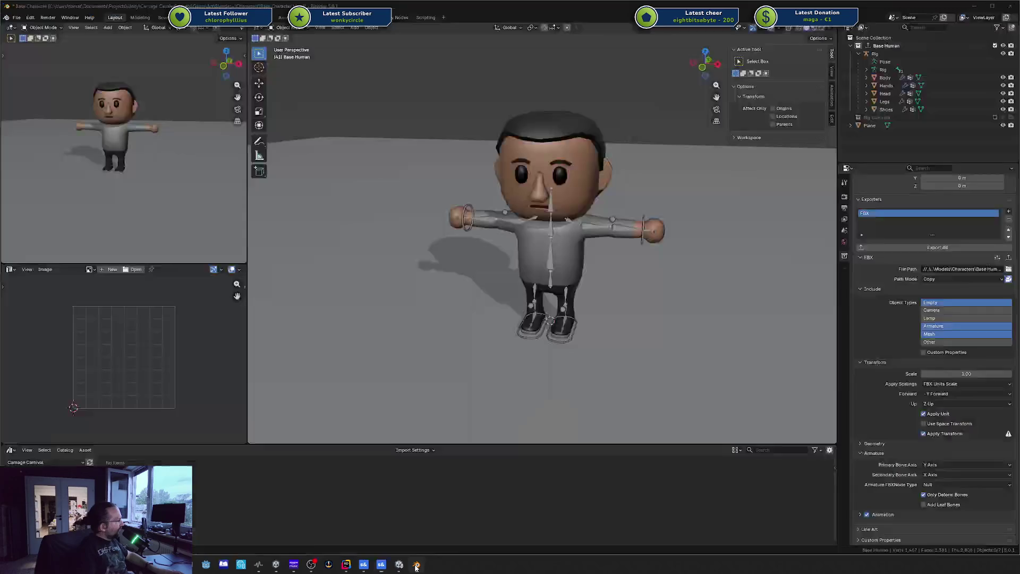
left_click(18, 18)
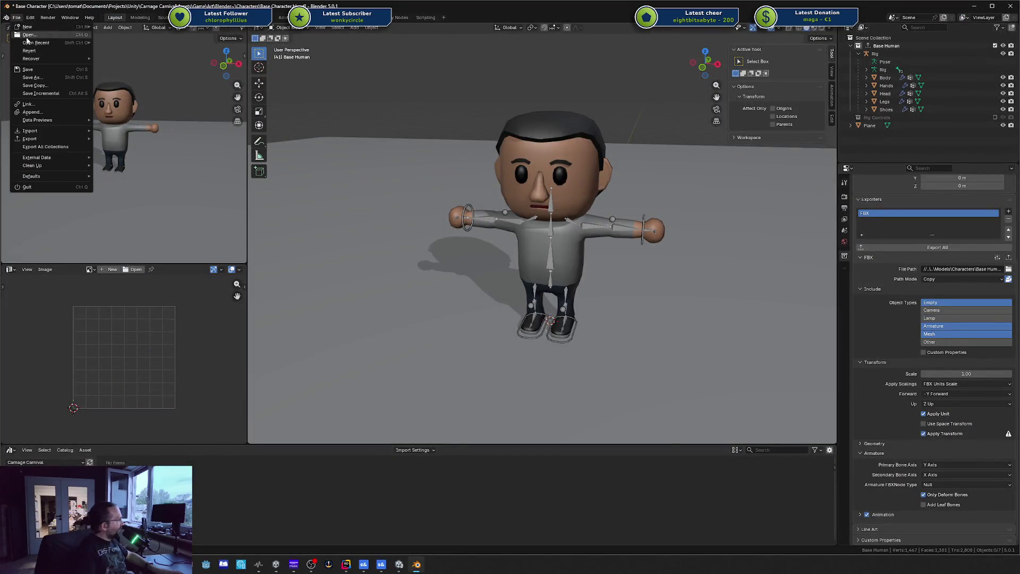
mouse_move(44, 139)
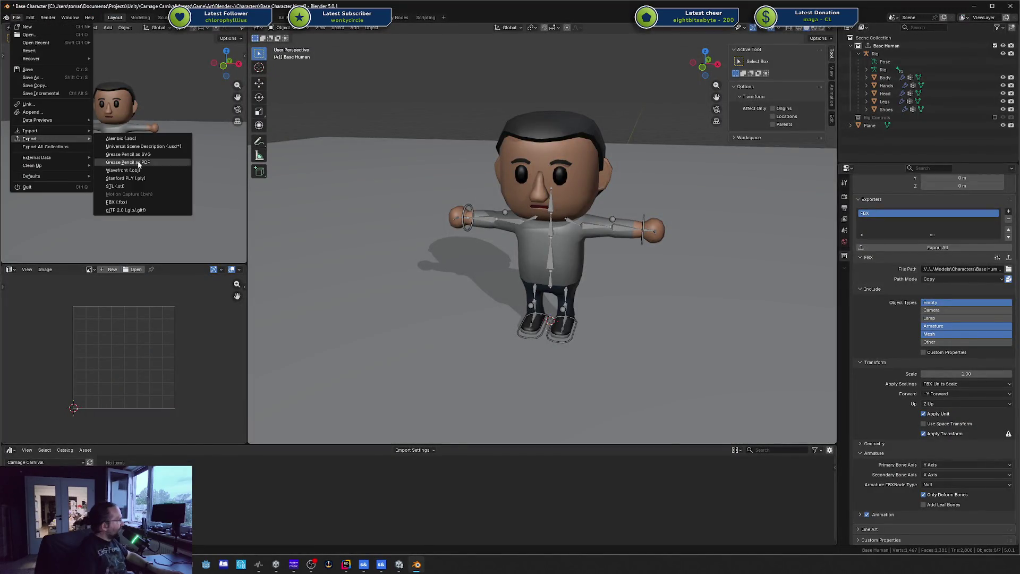
left_click(117, 201)
left_click(731, 231)
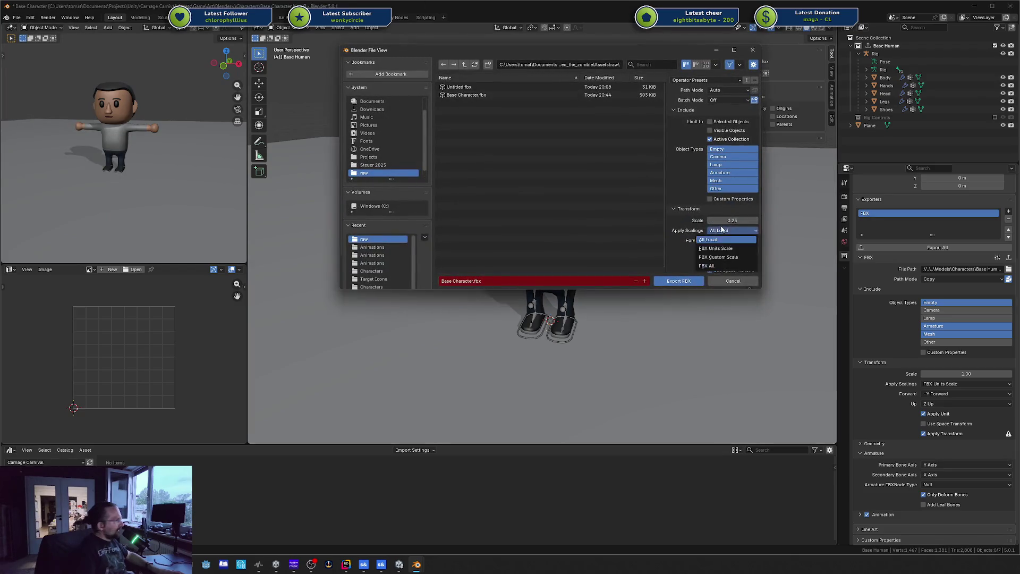
left_click(728, 241)
left_click(739, 220)
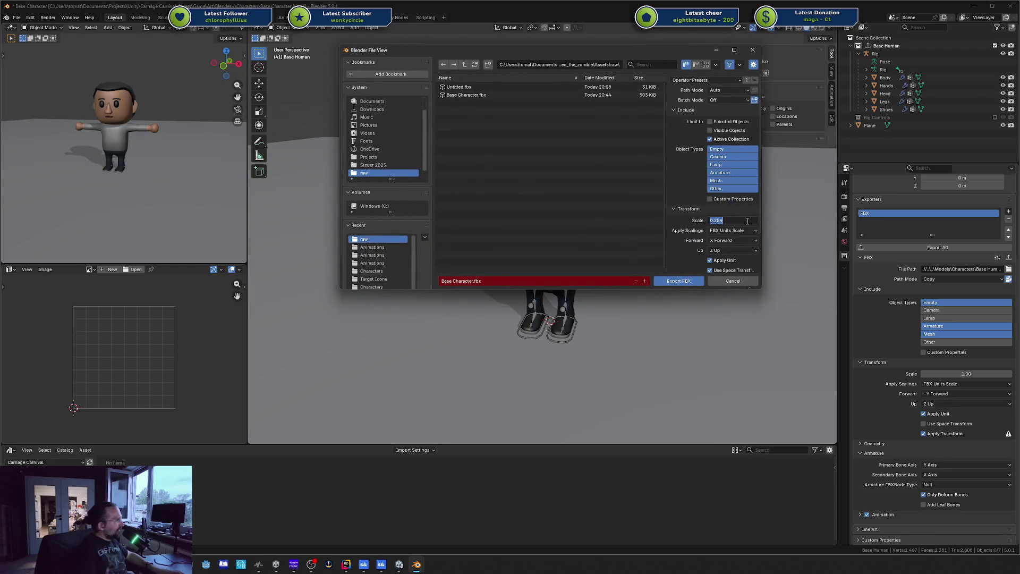
key("Return")
left_click(682, 282)
key("alt+Tab")
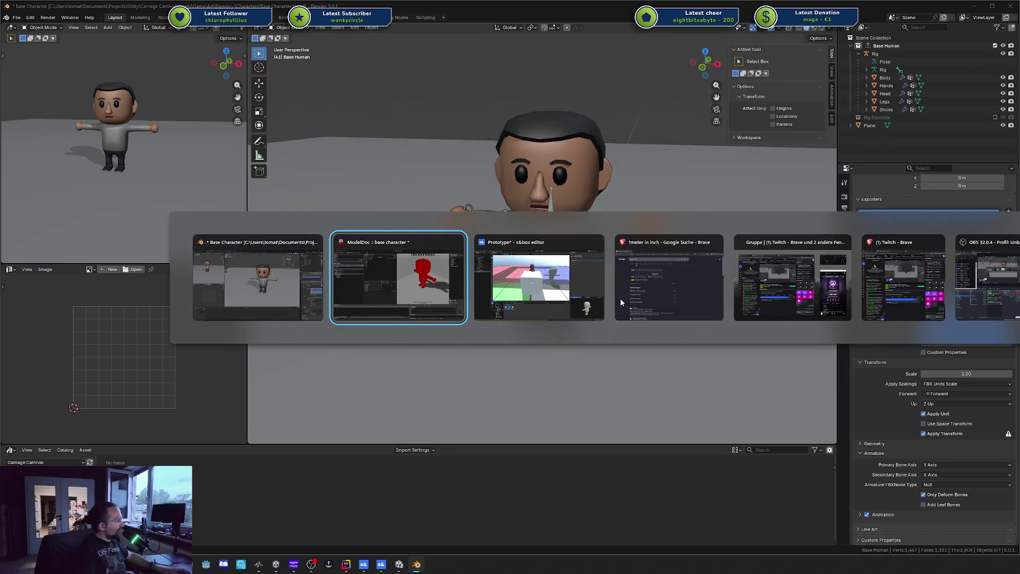
key("alt+Tab")
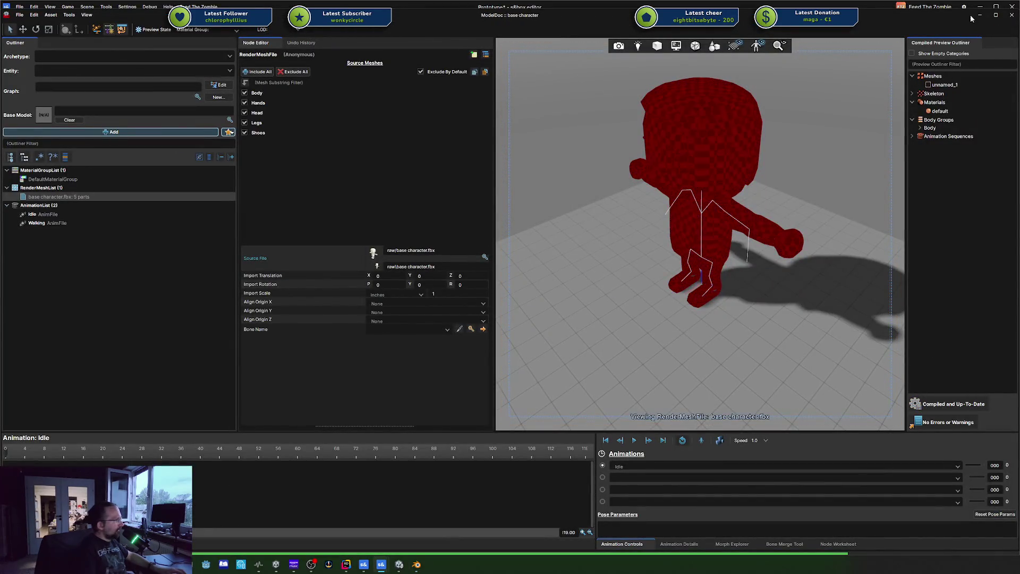
- Close ModelDoc and delete the Cube from the Prototype scene
left_click(1012, 15)
mouse_move(706, 191)
left_mouse_down()
mouse_move(670, 205)
mouse_move(679, 195)
left_mouse_up()
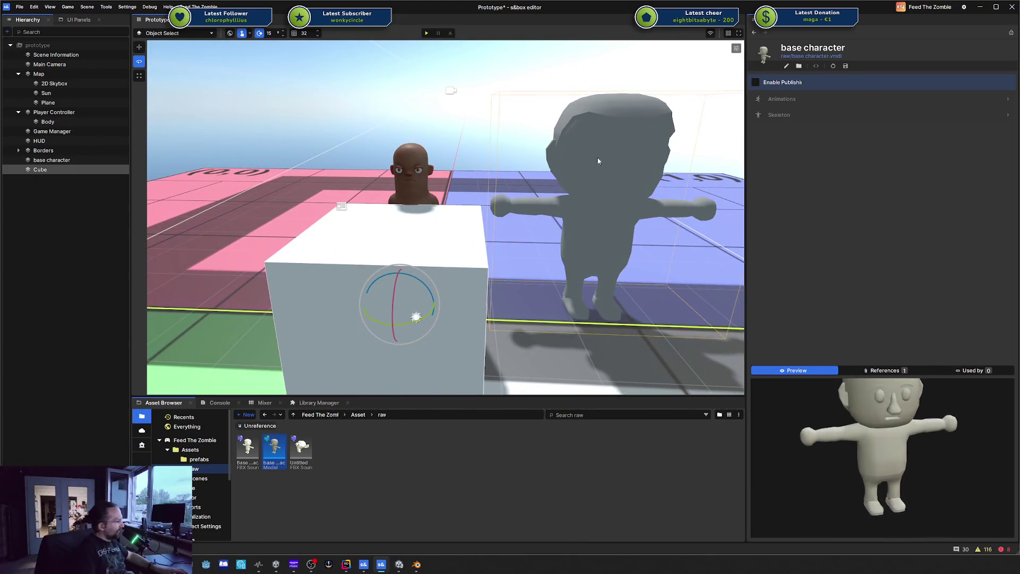
left_click_drag(597, 159, 599, 148)
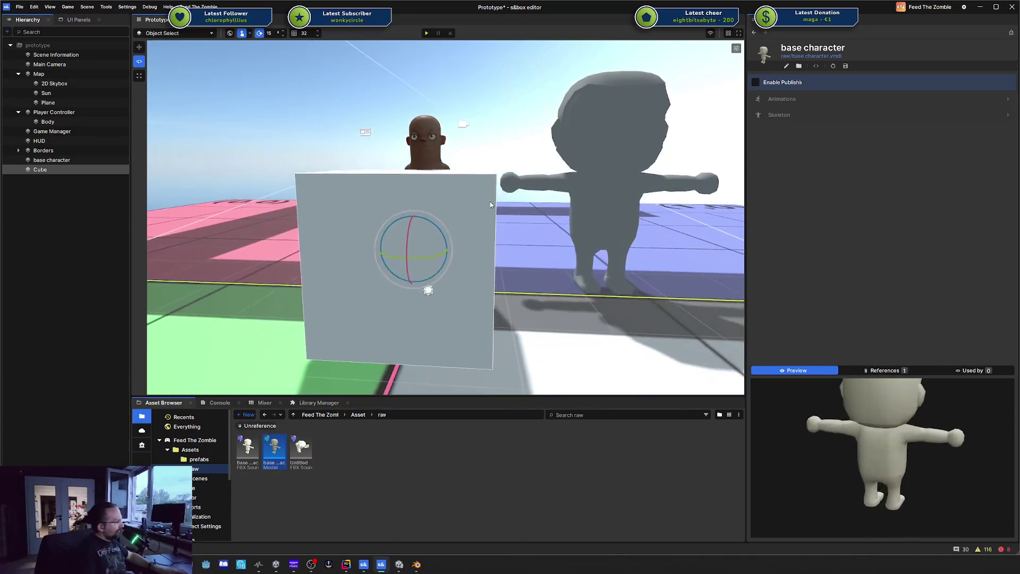
left_click(490, 204)
key("Delete")
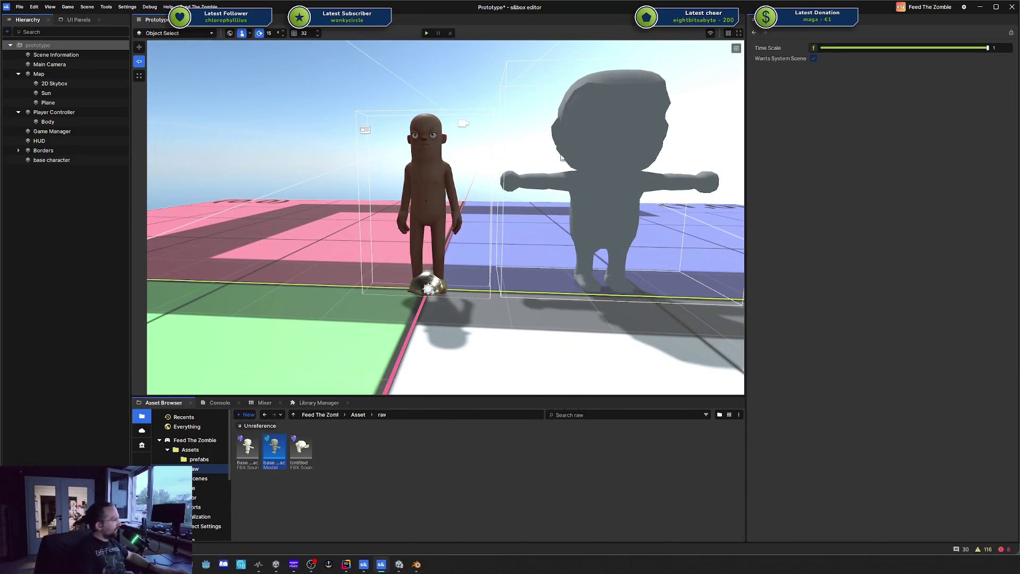
- Select the base character, then the Main Camera to check its preview beside the player
left_click(608, 142)
right_click(608, 142)
key("Escape")
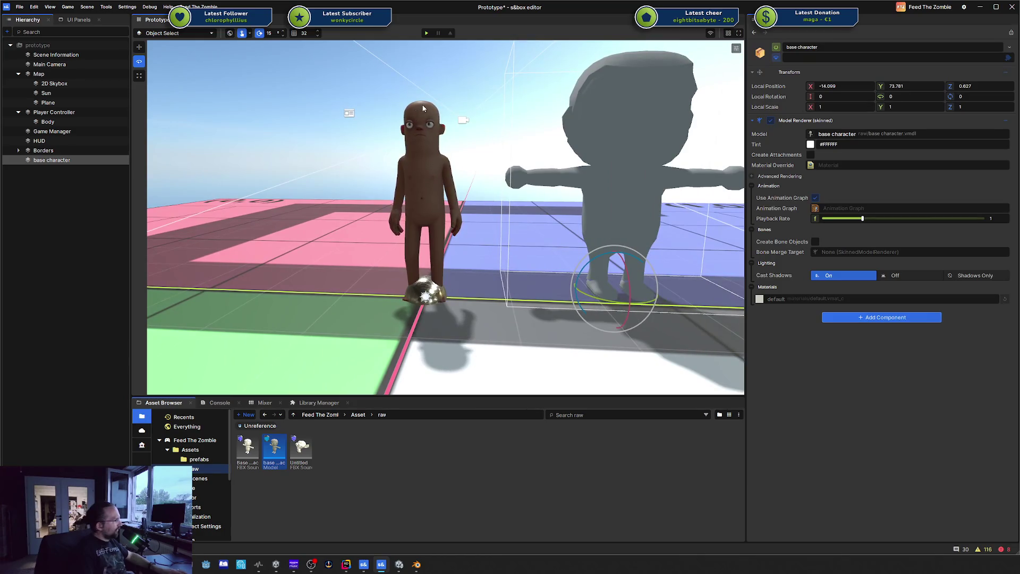
left_click(394, 83)
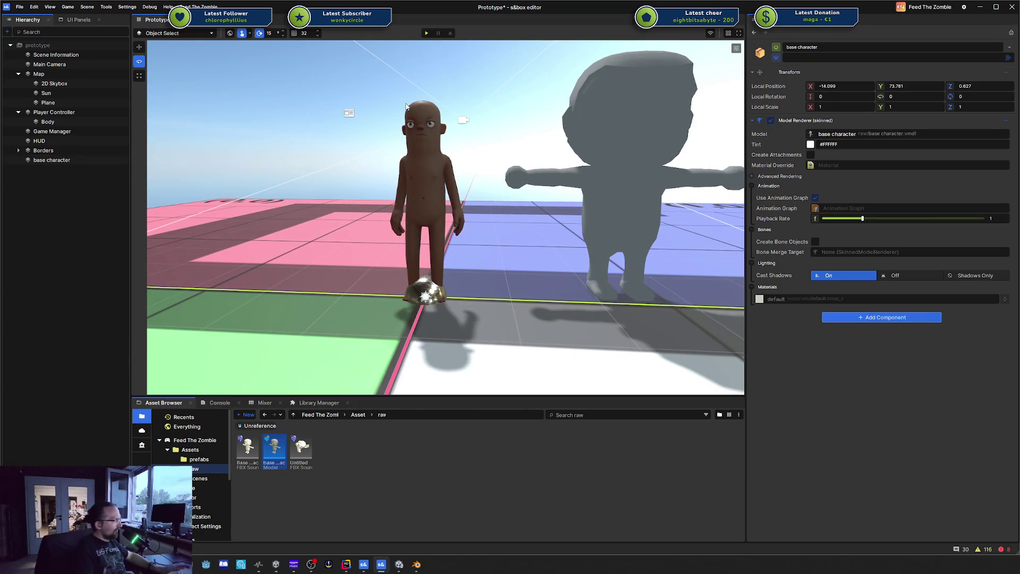
scroll(406, 107, "up", 3)
scroll(410, 119, "down", 3)
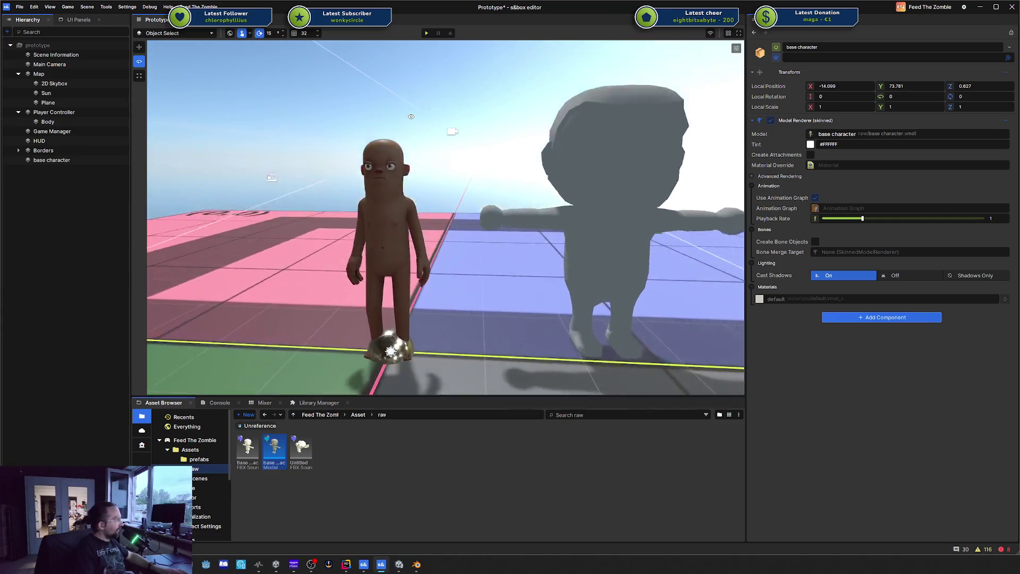
right_click(410, 114)
key("Escape")
left_click(450, 139)
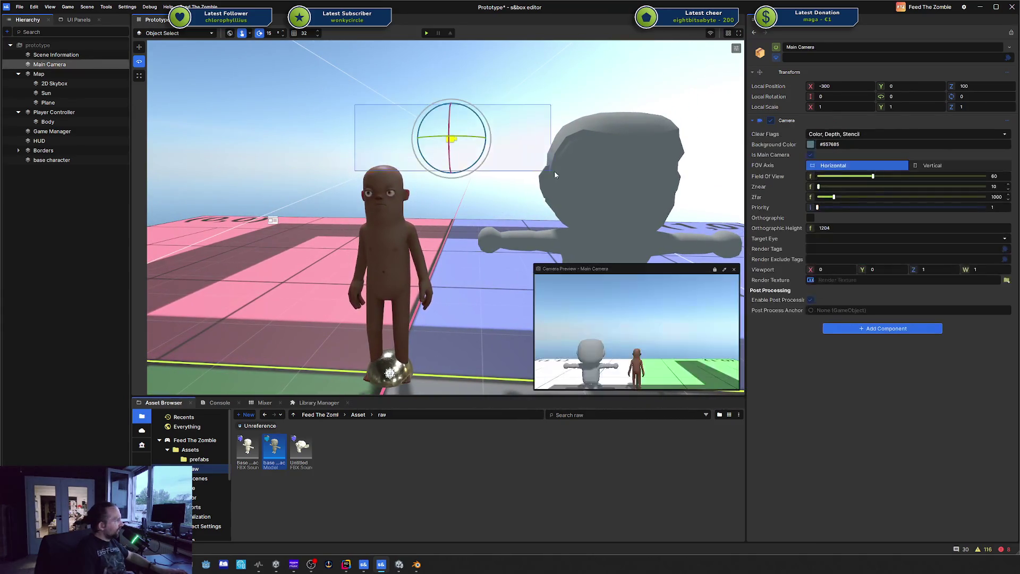
left_click(543, 142)
scroll(543, 142, "down", 3)
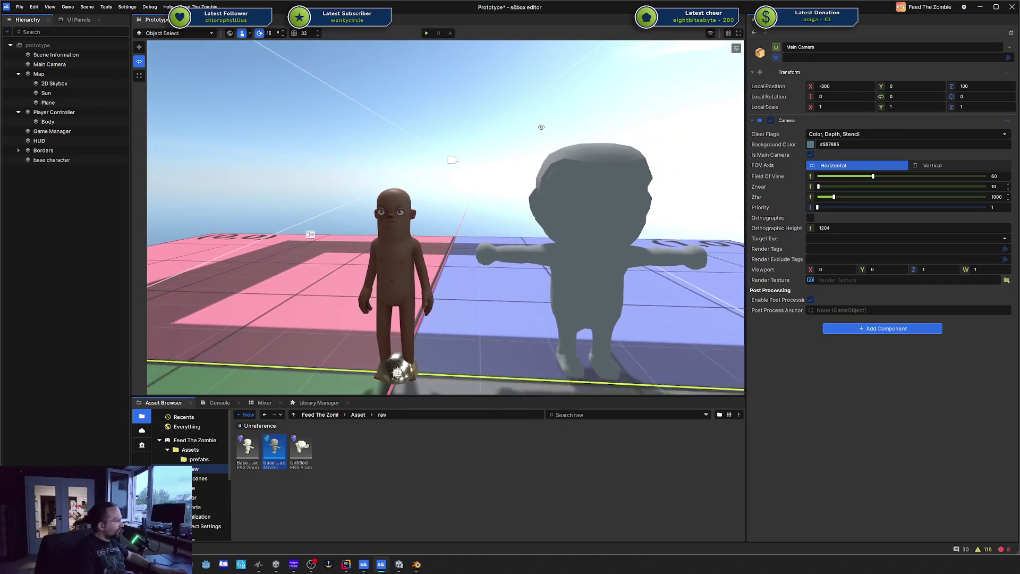
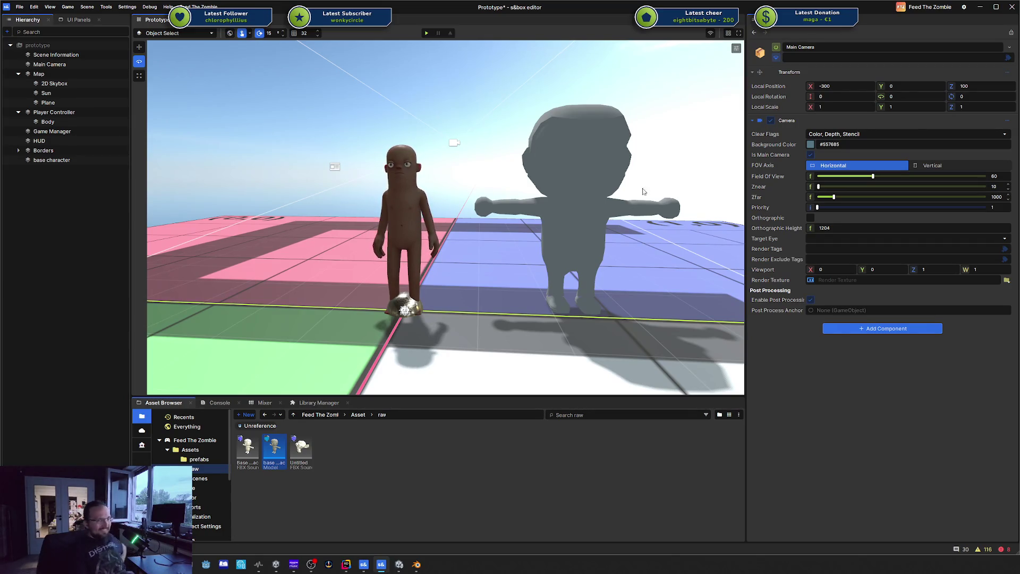
- Bring up Google's metre-to-inch converter and inspect its 39,37 multiplication factor
key("alt+Tab")
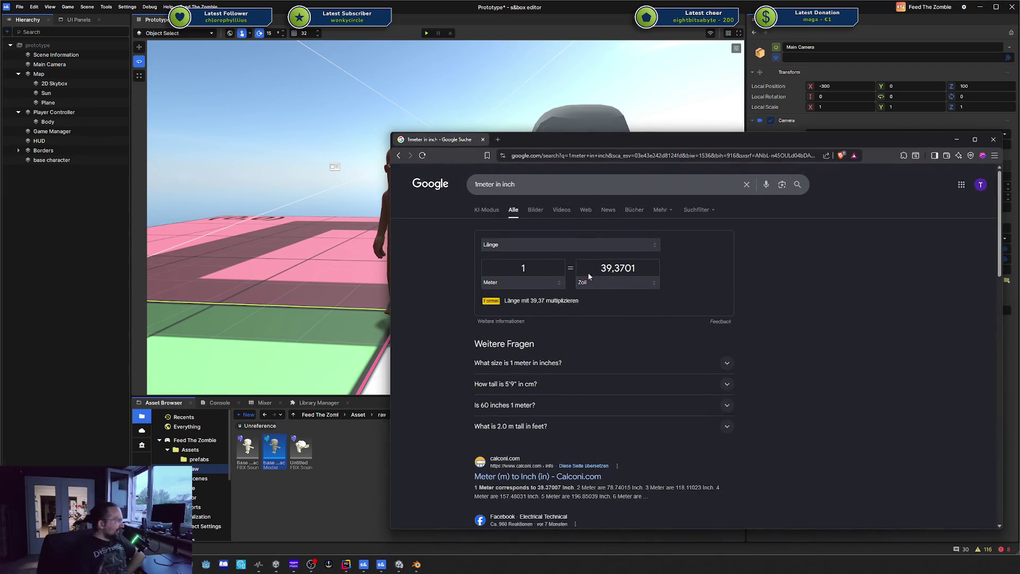
left_click_drag(530, 300, 566, 301)
left_click(534, 308)
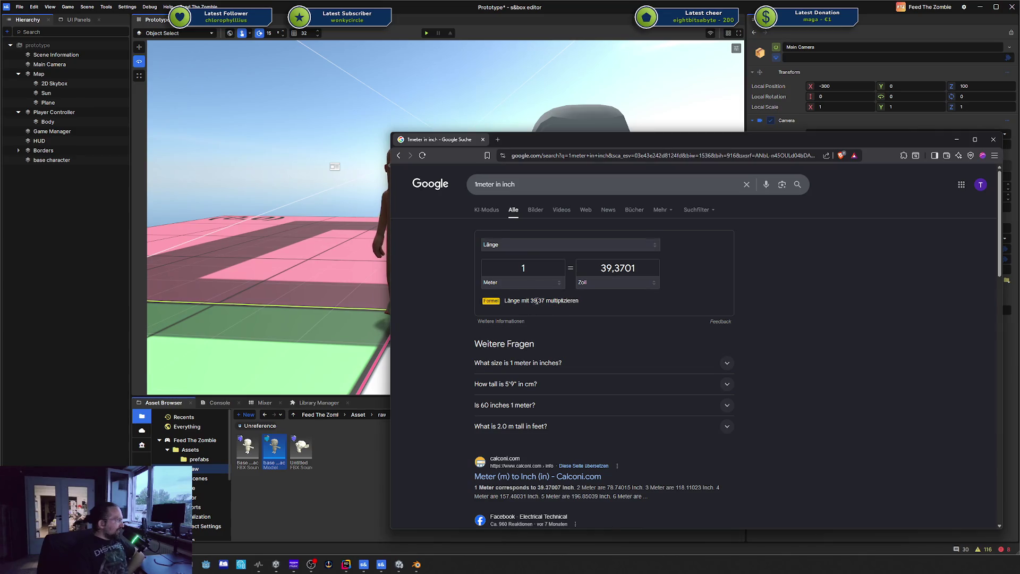
triple_click(540, 301)
double_click(533, 302)
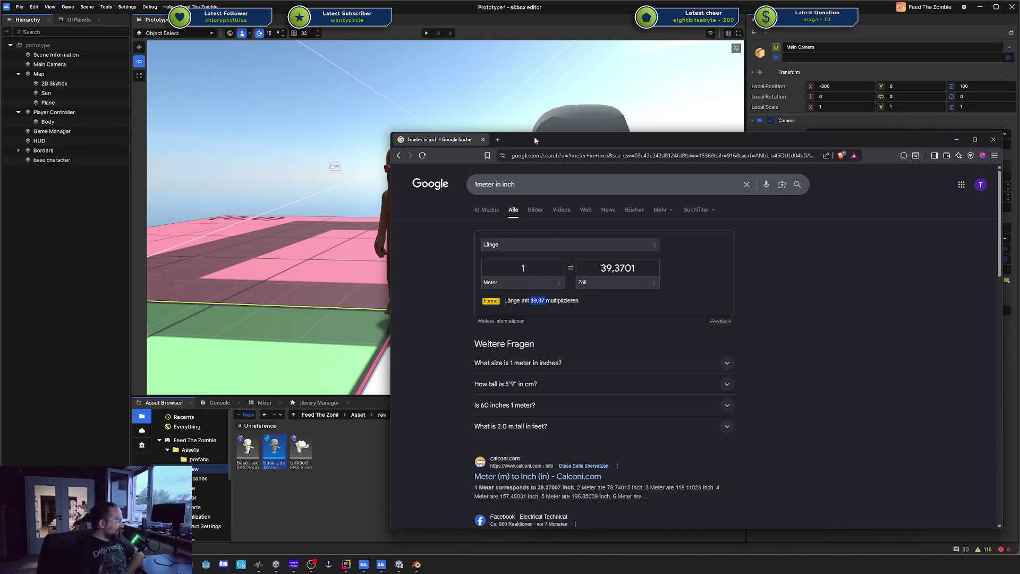
key("alt+Tab")
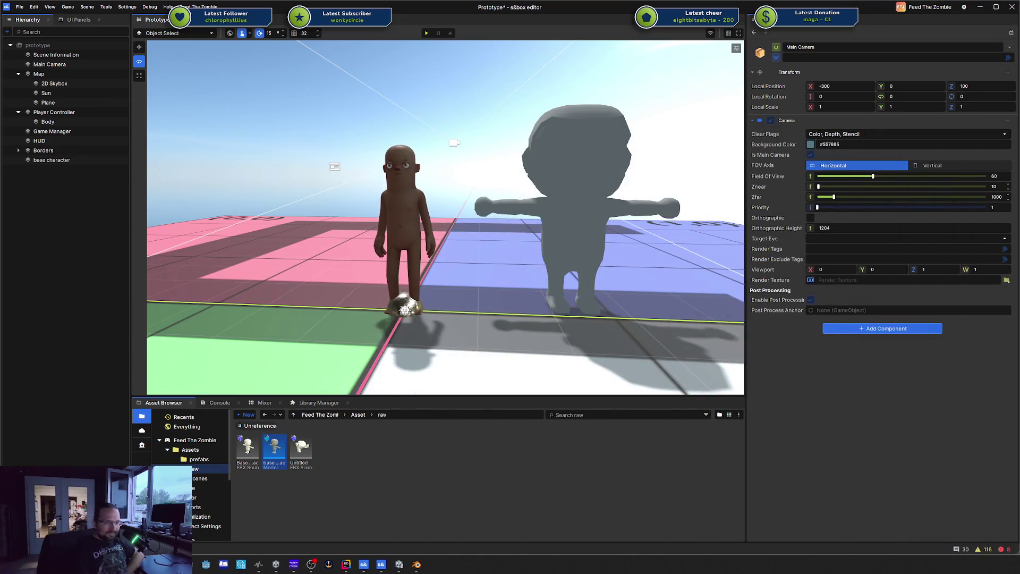
key("alt+Tab")
left_click_drag(974, 135, 756, 135)
- Convert 1,83 metres to get 72,04724 inches, then push the browser mostly off-screen
left_click(753, 264)
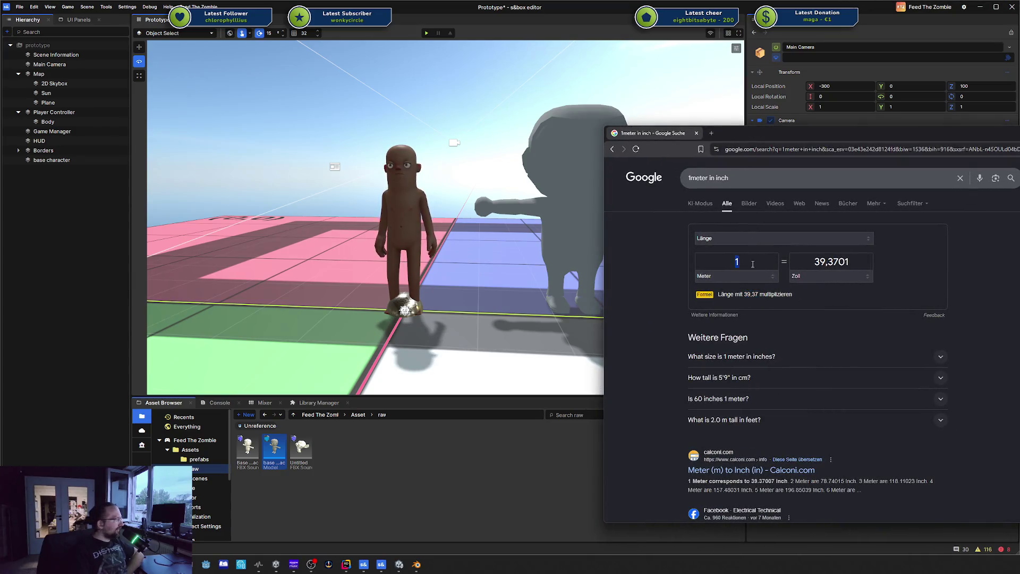
type("1,8")
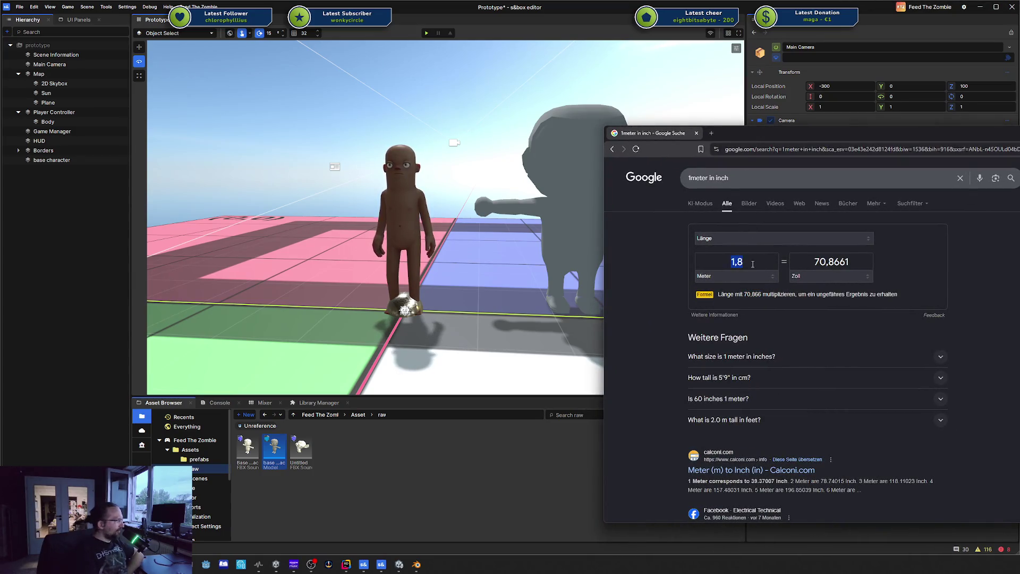
left_click(752, 264)
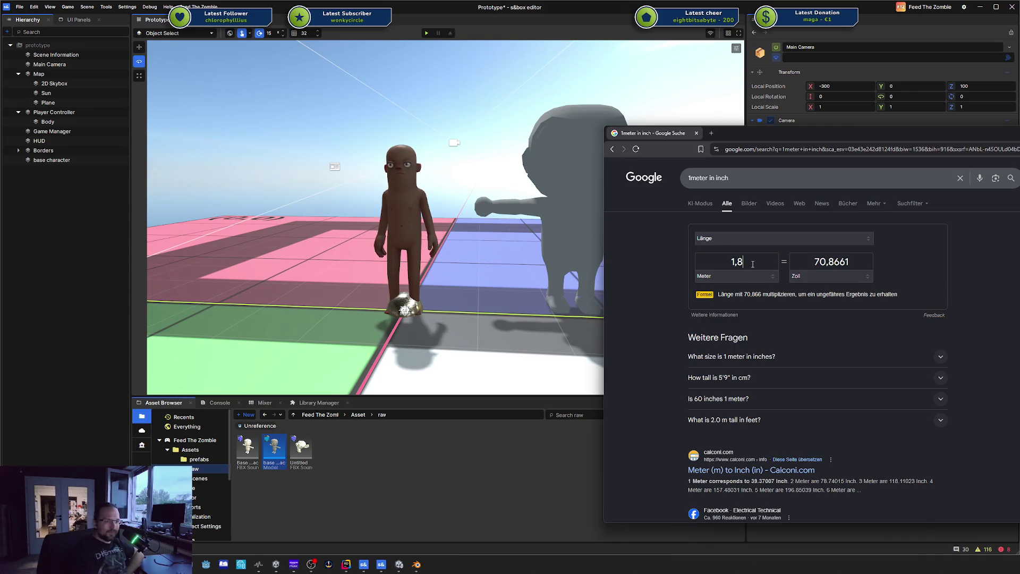
type("3")
left_click_drag(796, 261, 873, 264)
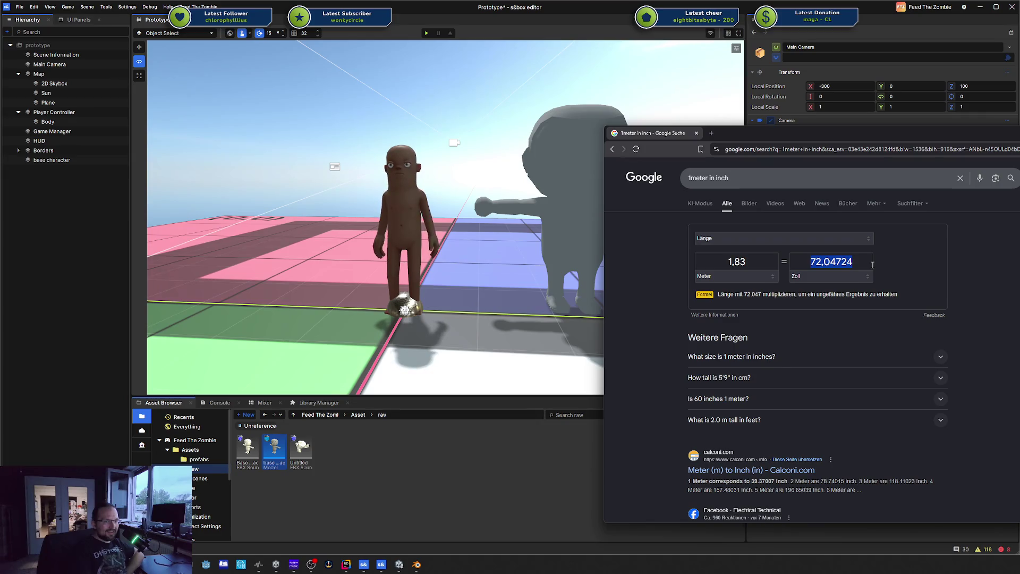
left_click_drag(664, 133, 1019, 122)
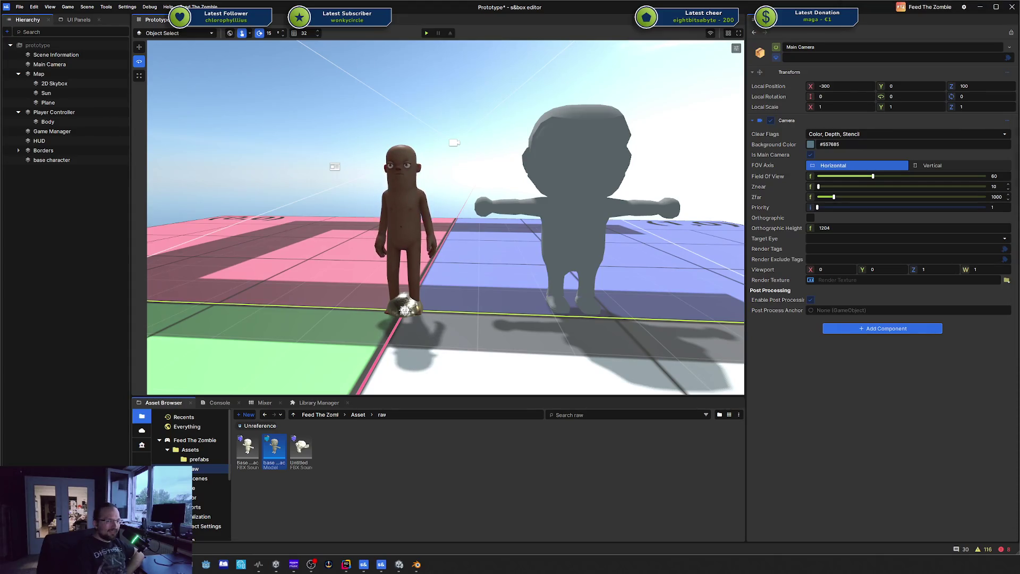
- Zoom and orbit the viewport toward the brown and grey characters standing side by side
scroll(648, 146, "up", 2)
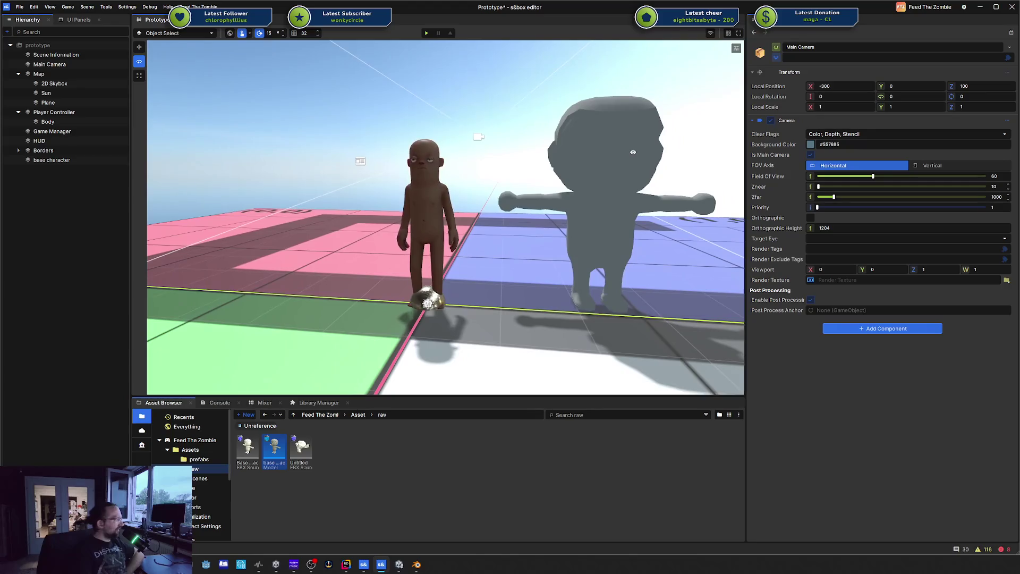
scroll(633, 152, "up", 3)
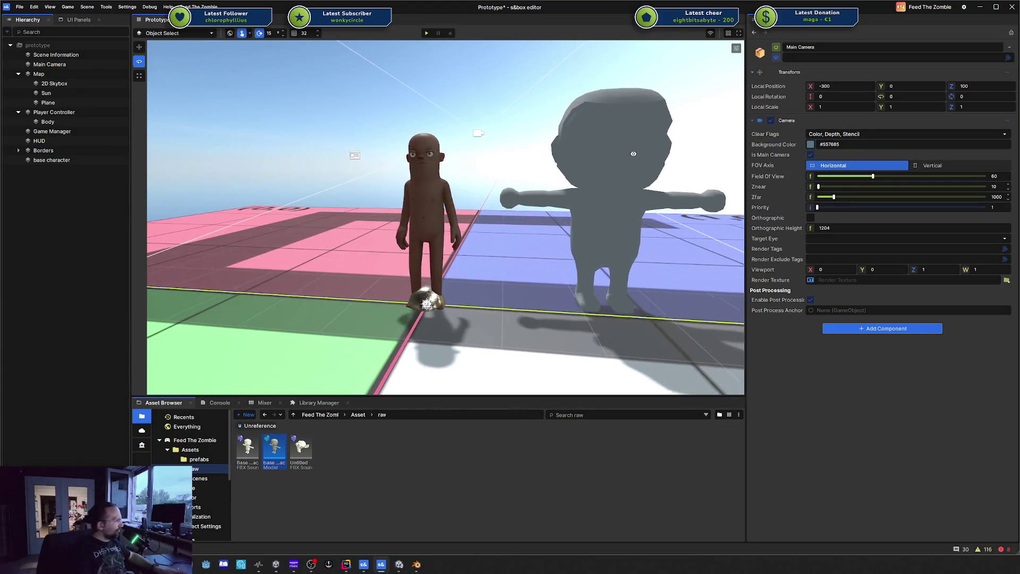
scroll(642, 159, "down", 5)
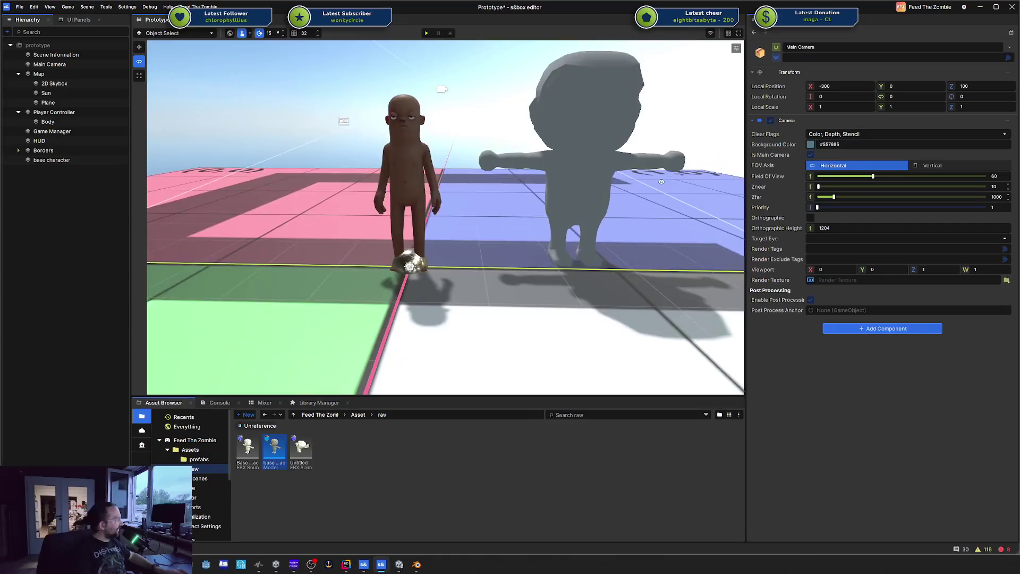
scroll(663, 202, "up", 1)
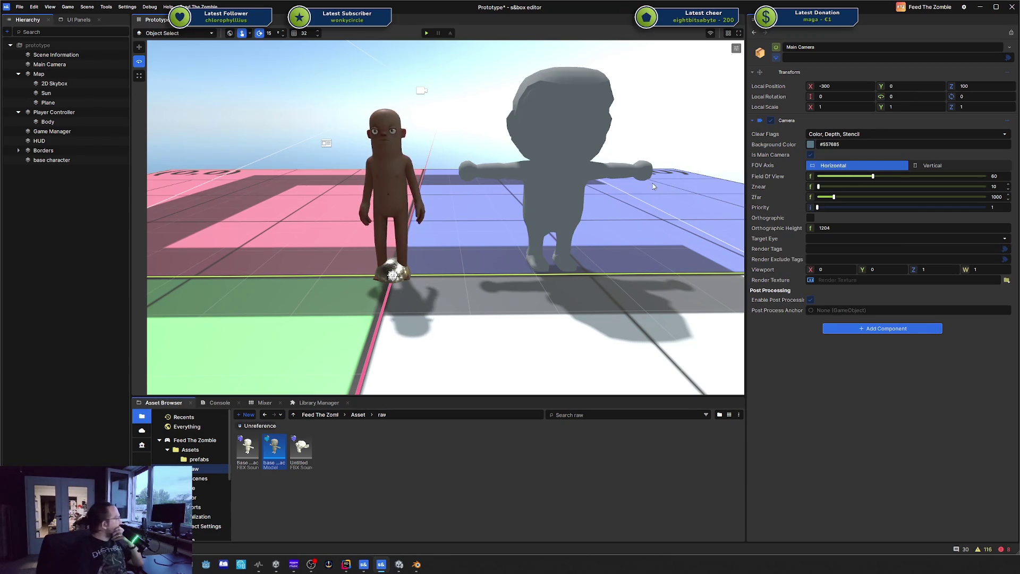
left_click_drag(654, 186, 618, 193)
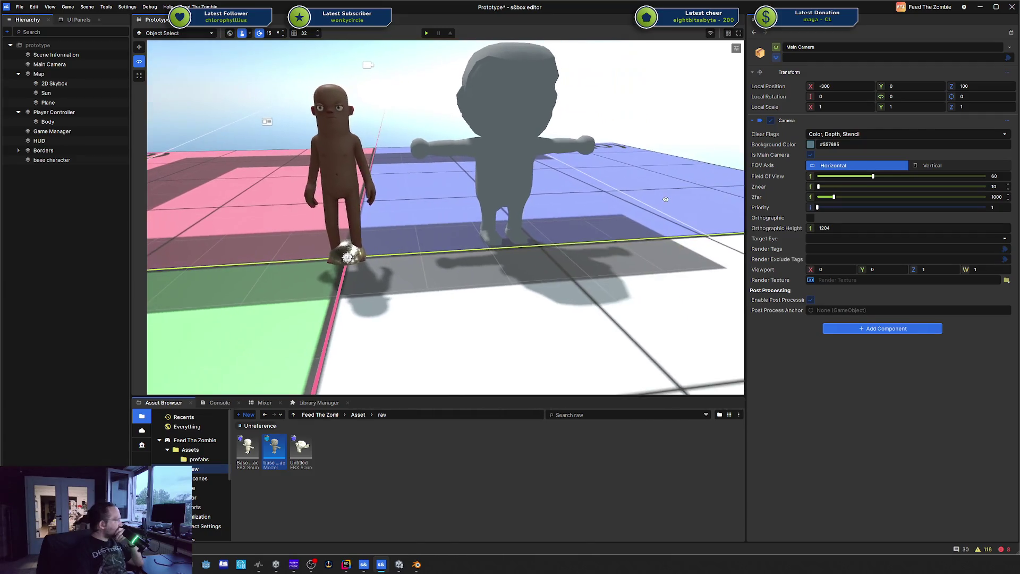
left_click(17, 11)
- Browse the Preferences pages: Notifications, Scene View, Editor Keybinds and Networking
left_click(18, 8)
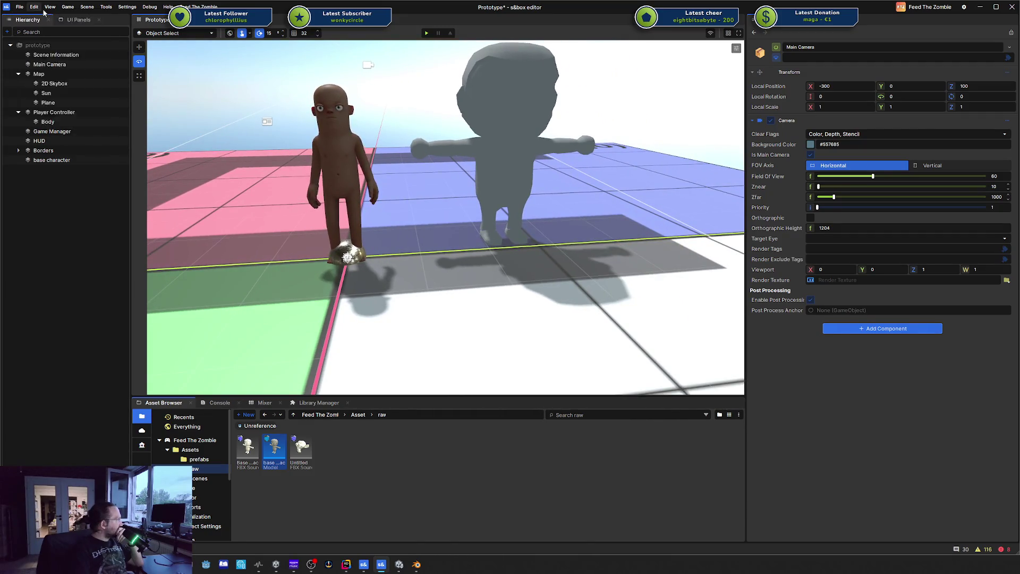
left_click(33, 8)
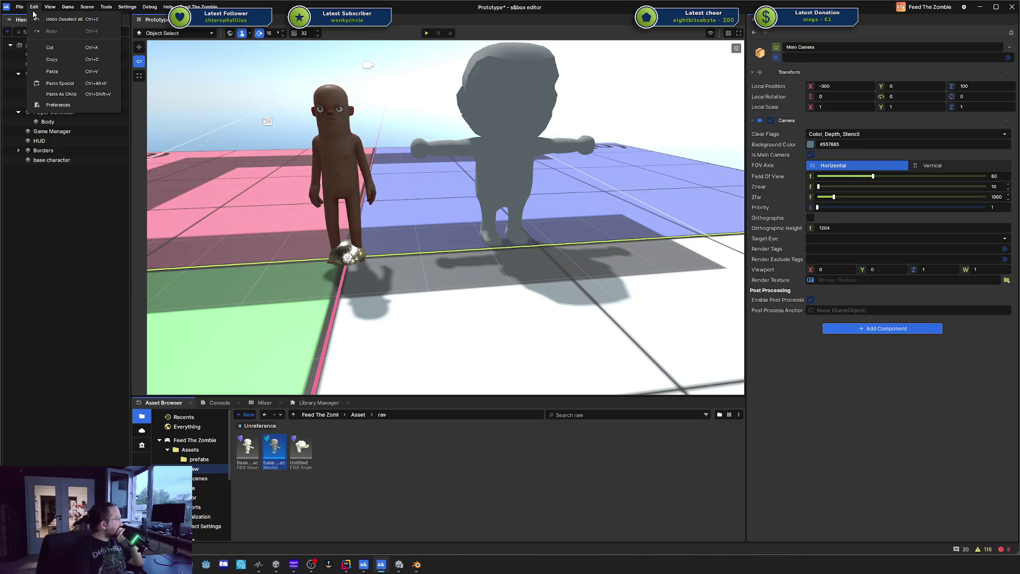
left_click(59, 105)
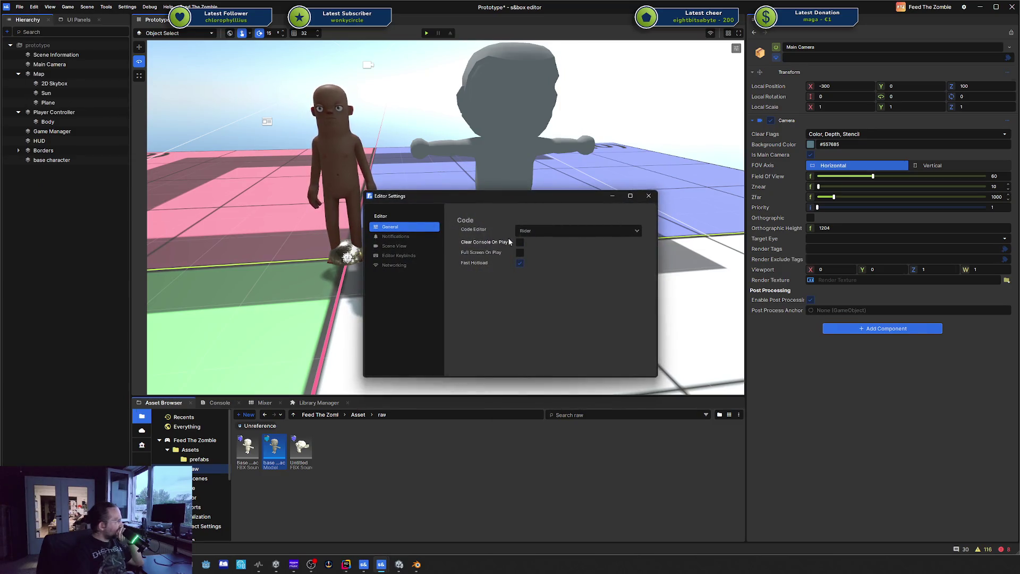
left_click(417, 235)
left_click(413, 246)
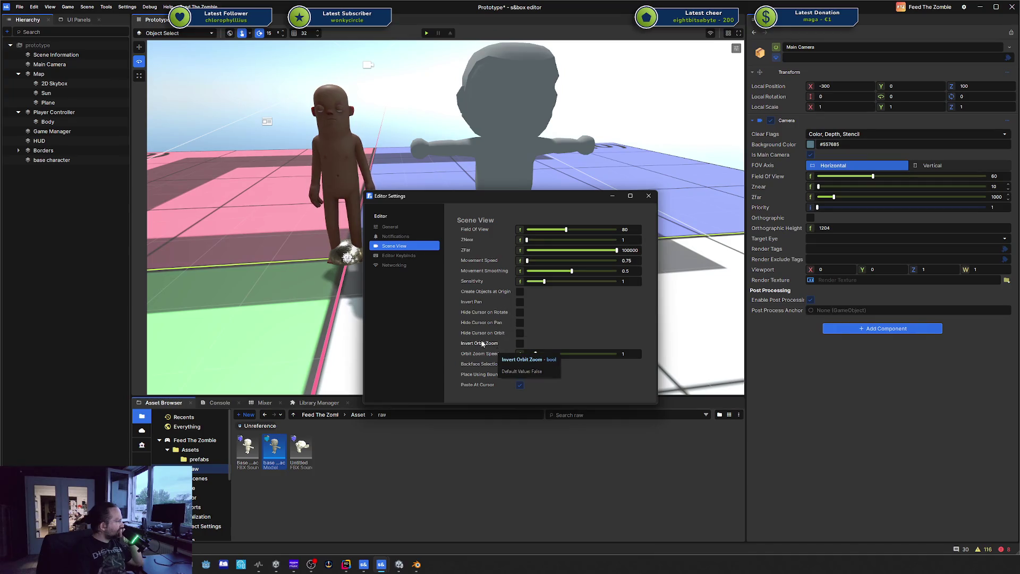
left_click(398, 256)
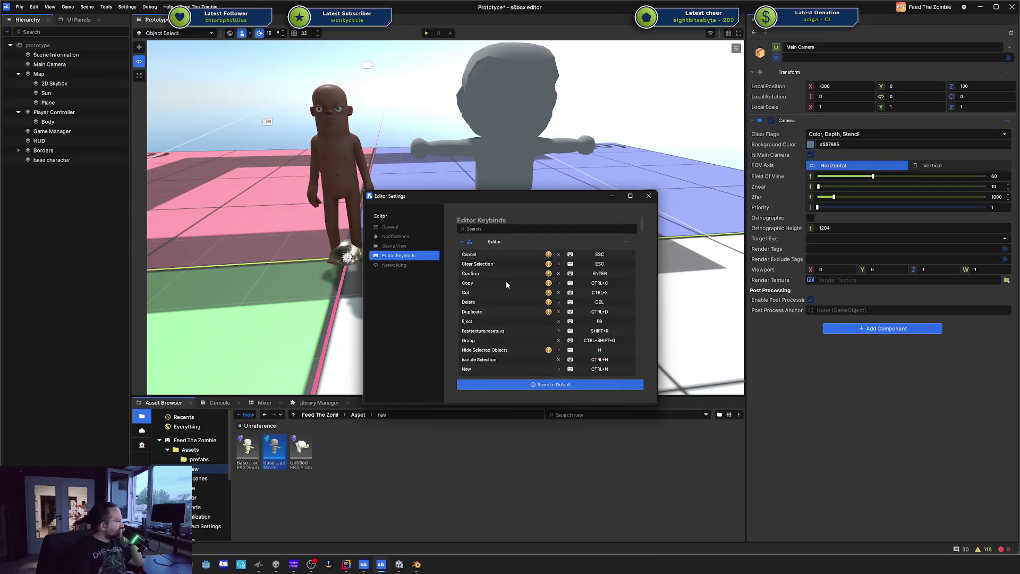
scroll(506, 281, "down", 3)
left_click(395, 265)
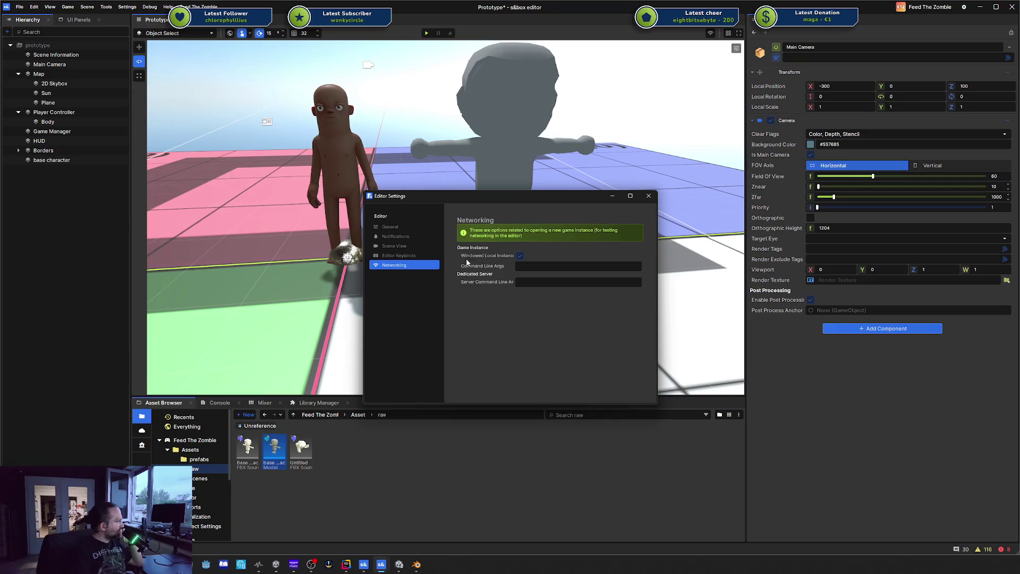
- Close Preferences and open the Feed The Zombie Project Settings
left_click(648, 195)
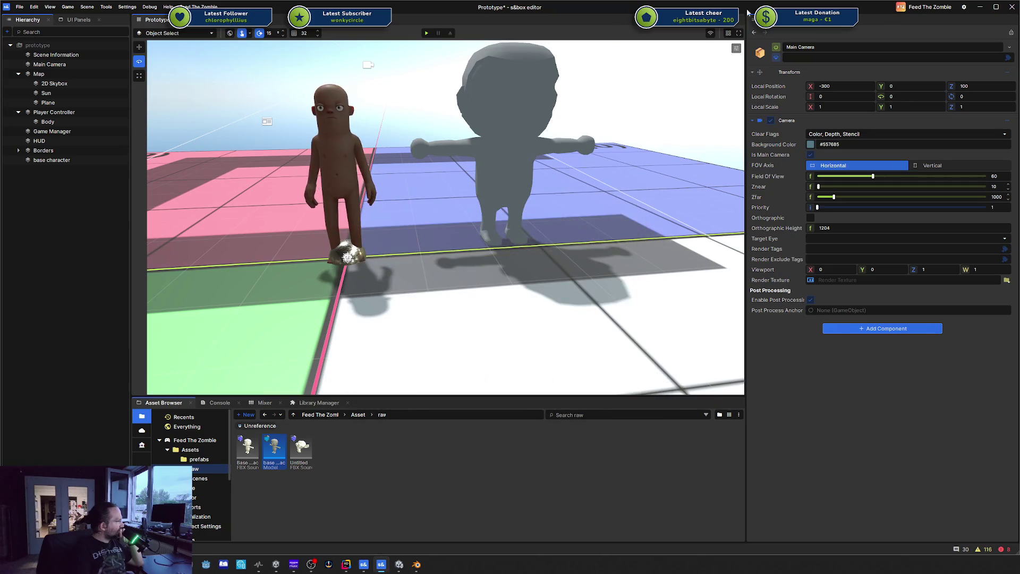
left_click(925, 6)
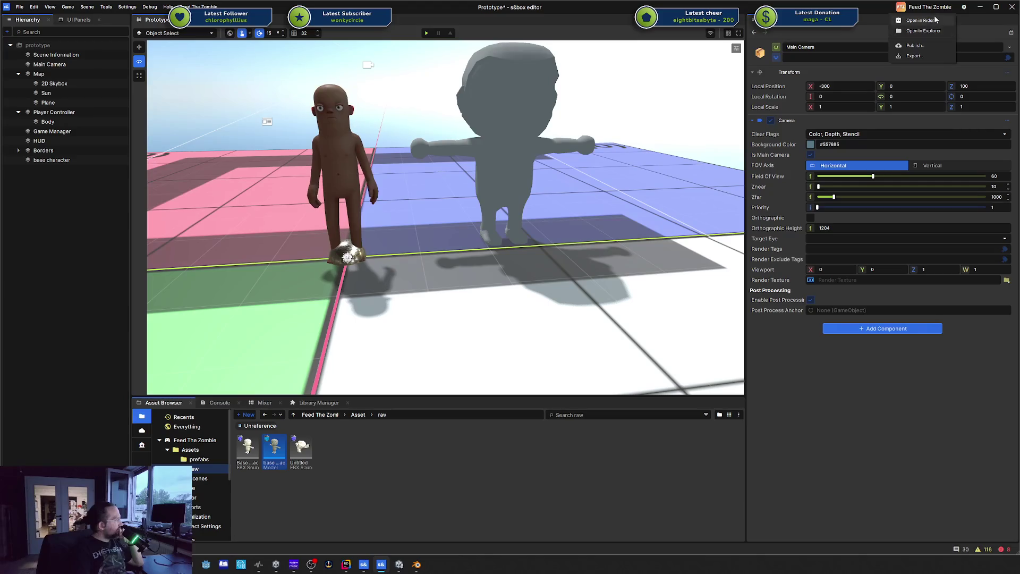
left_click(965, 7)
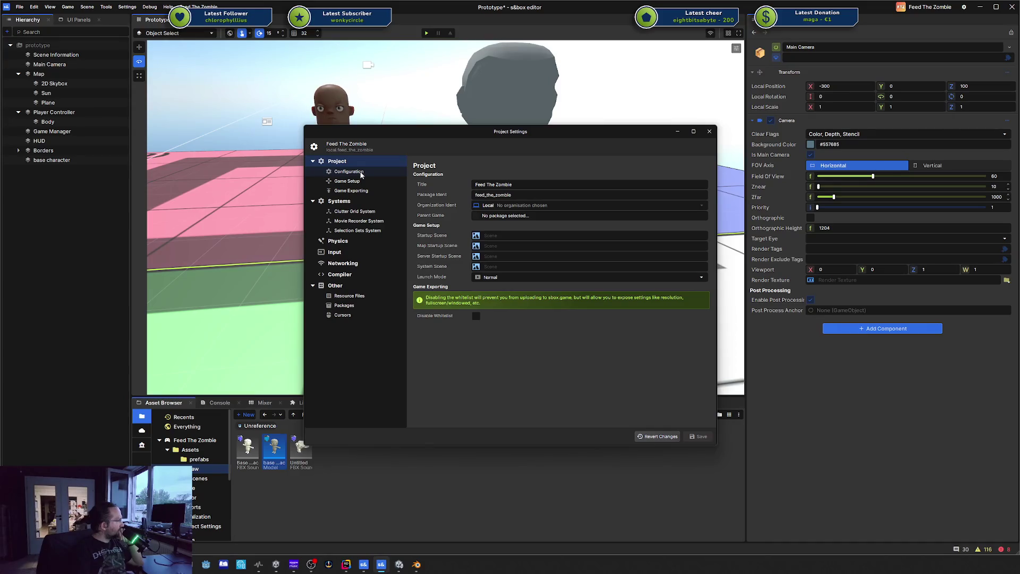
- Review the Configuration, Systems (Clutter Grid, Movie Recorder, Selection Sets), Physics and Input pages
left_click(361, 174)
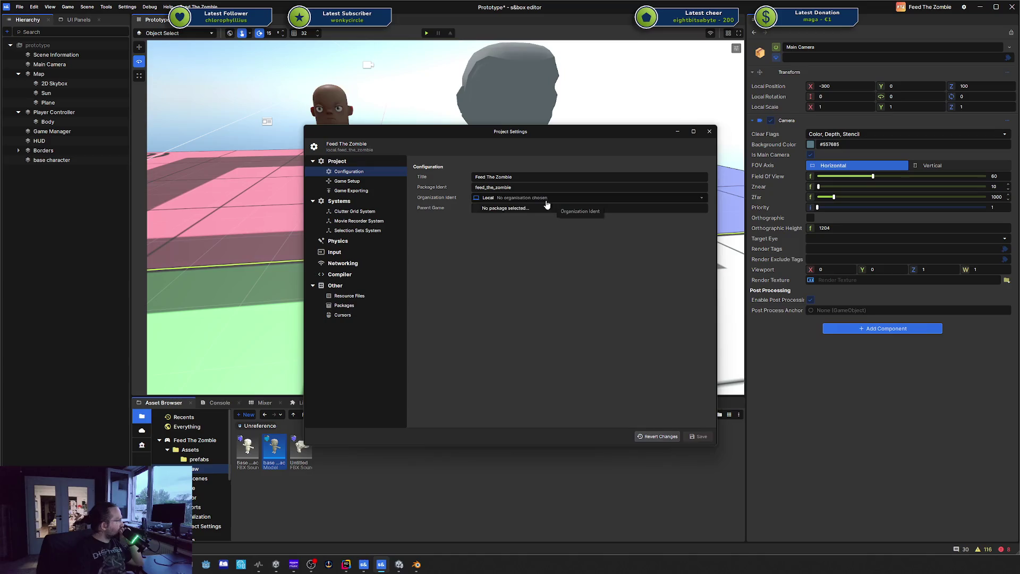
left_click(351, 186)
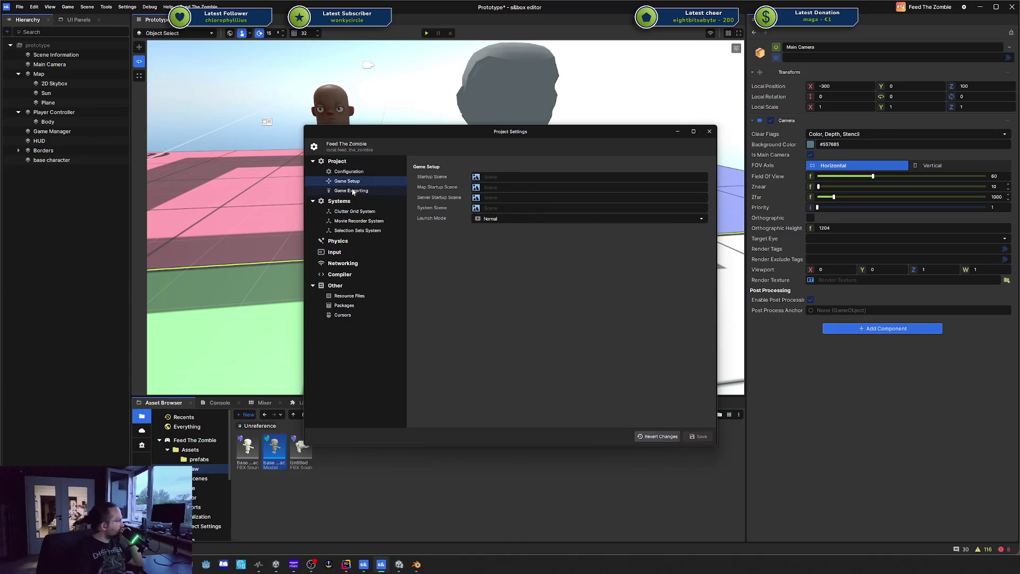
left_click(353, 192)
left_click(384, 221)
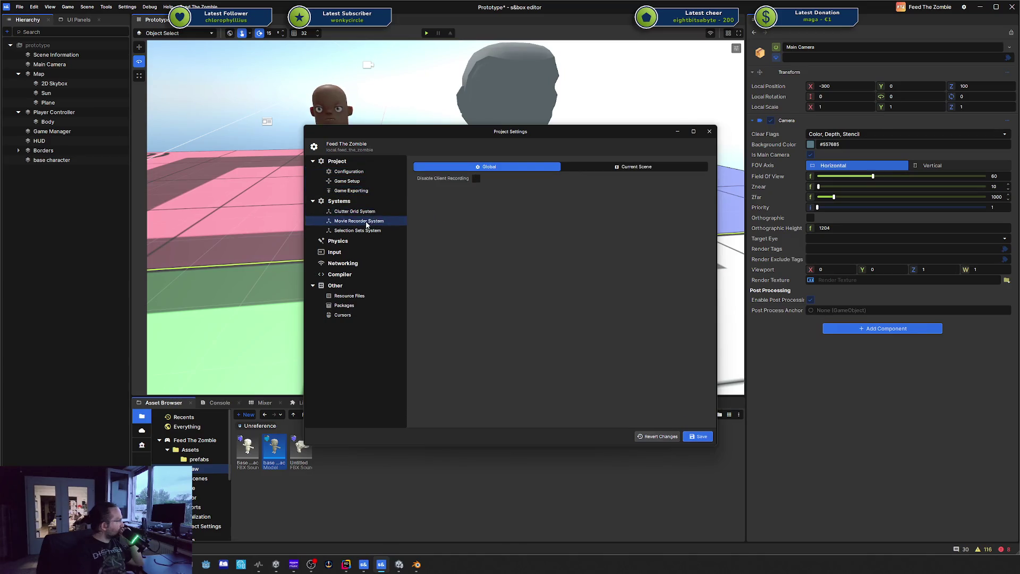
left_click(362, 202)
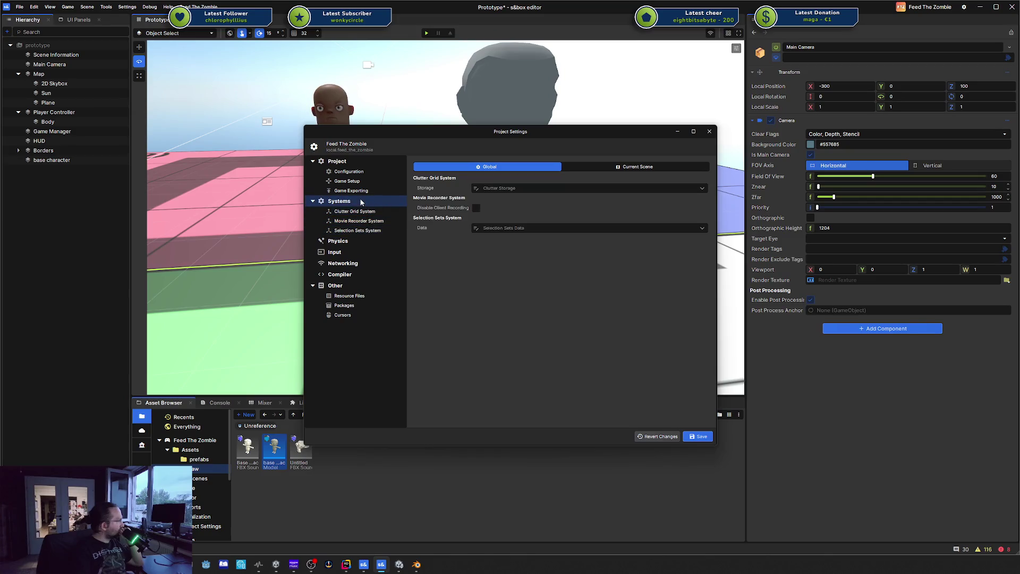
left_click(630, 169)
left_click(518, 171)
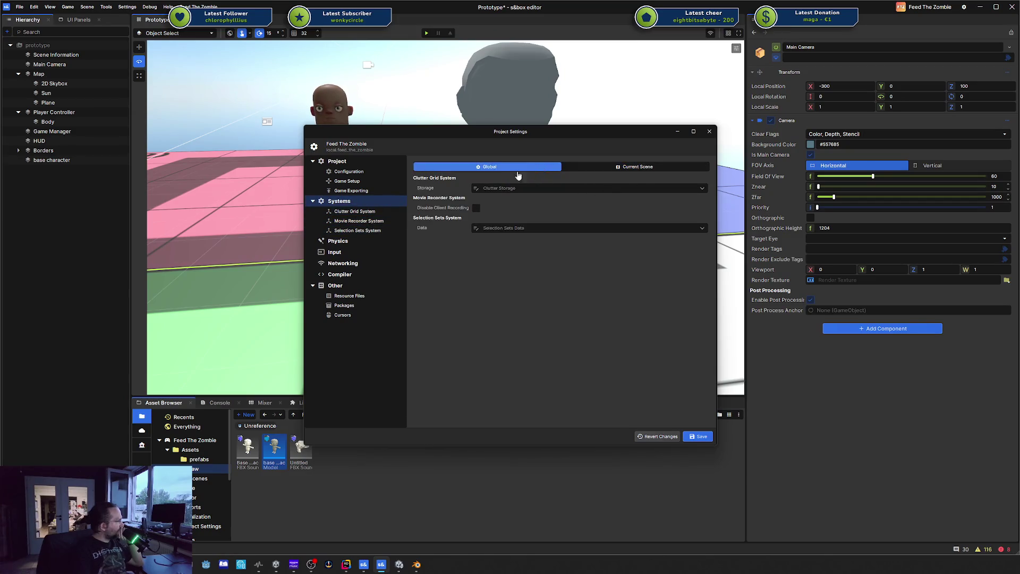
left_click(367, 213)
left_click(369, 221)
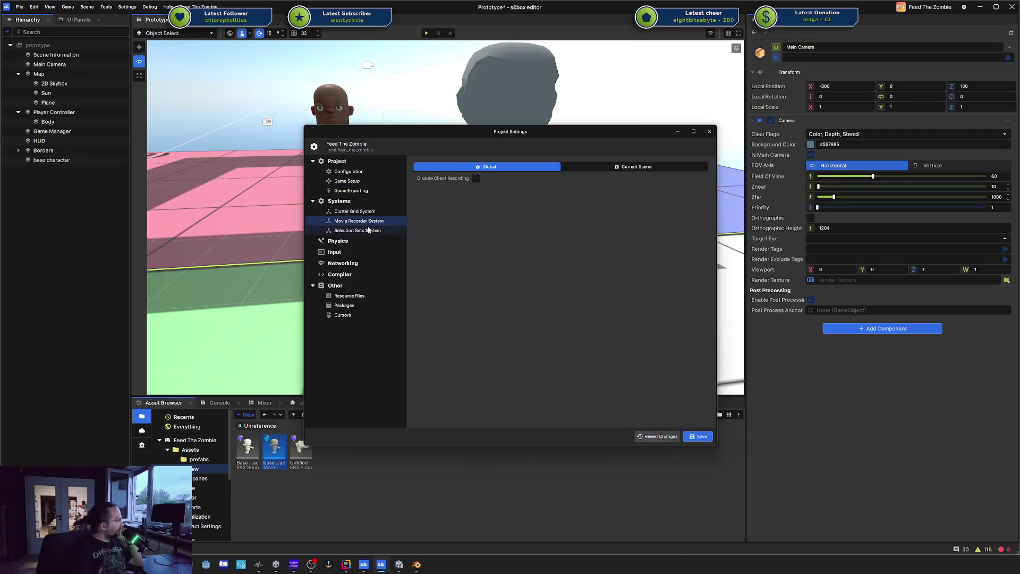
left_click(368, 230)
left_click(360, 242)
left_click(355, 251)
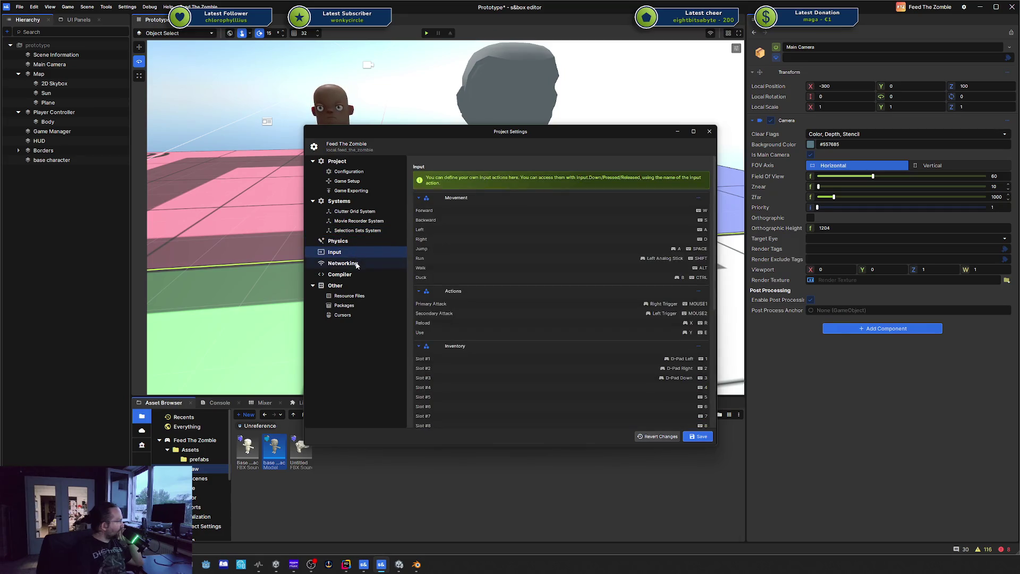
- Turn on VR control mode and save, then turn it back off and save again
scroll(482, 266, "down", 5)
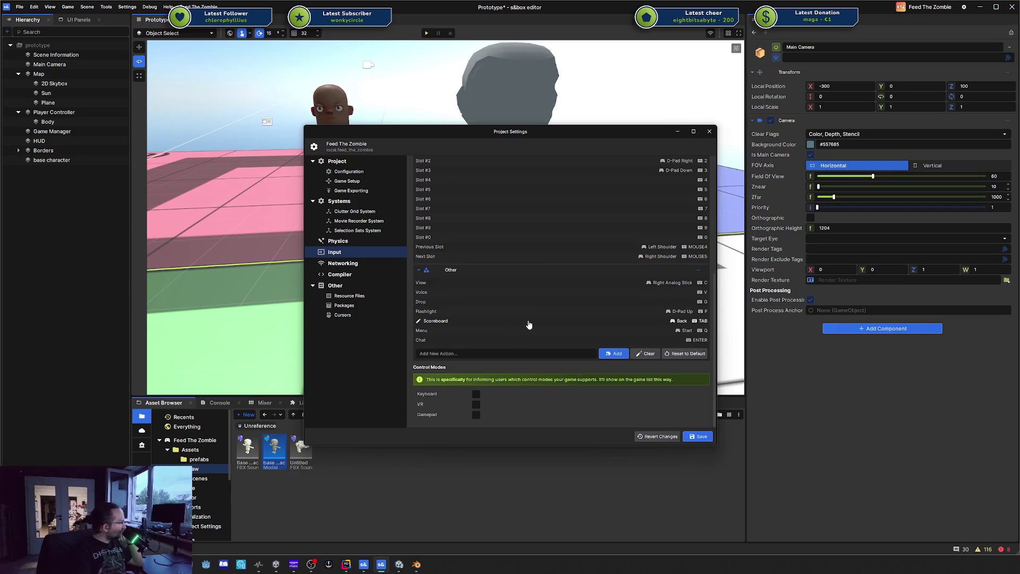
scroll(672, 294, "up", 4)
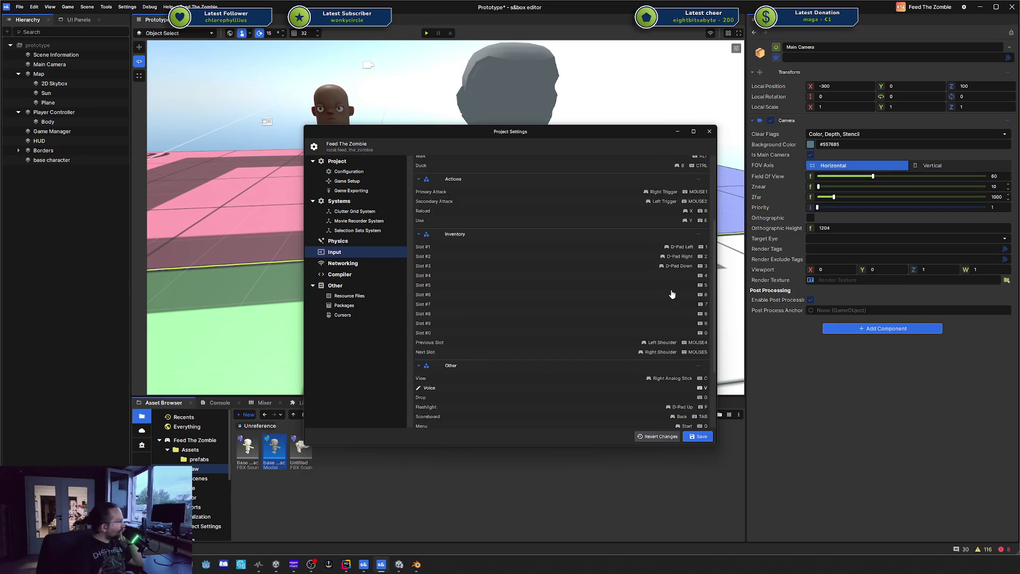
scroll(673, 294, "up", 5)
scroll(608, 230, "down", 8)
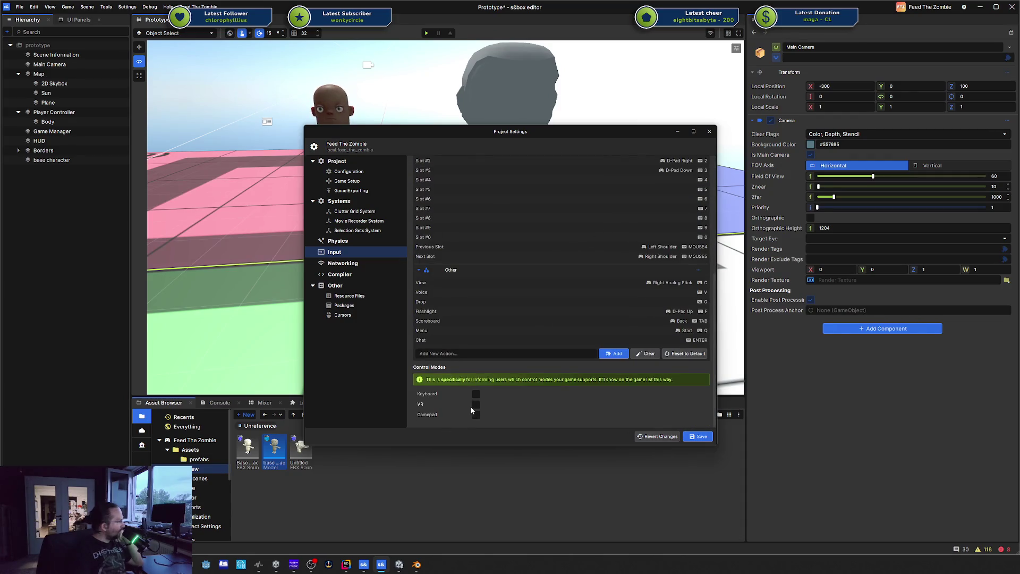
left_click(476, 405)
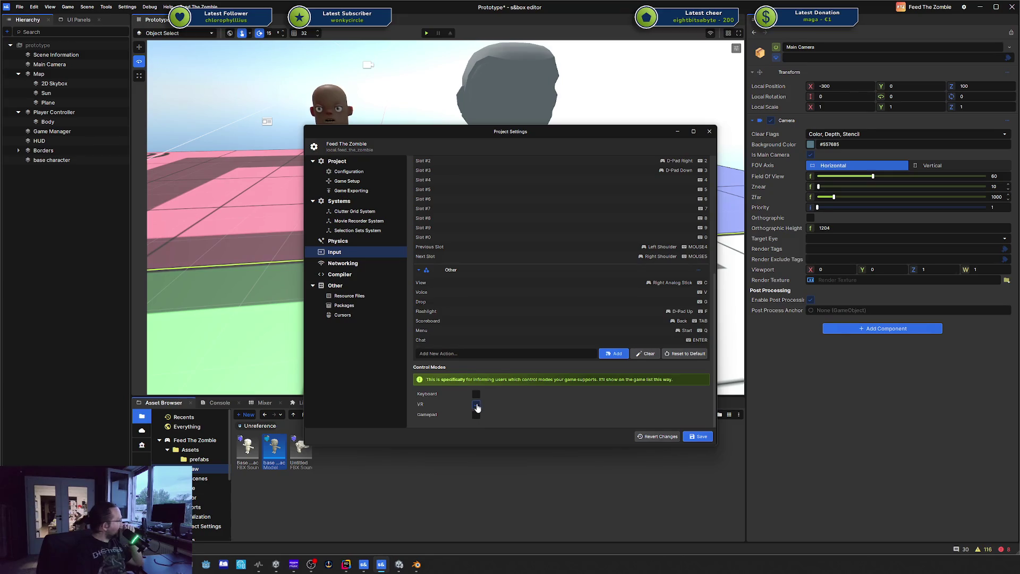
left_click(700, 437)
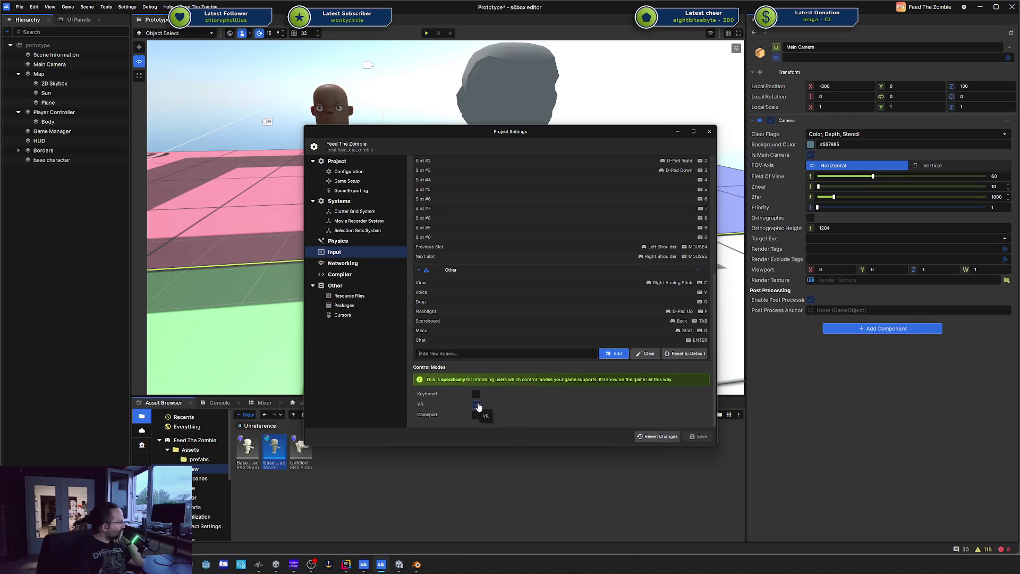
left_click(477, 405)
left_click(694, 437)
- View the Networking, Compiler, Resource Files, Packages and Cursors pages, then close Project Settings
left_click(360, 269)
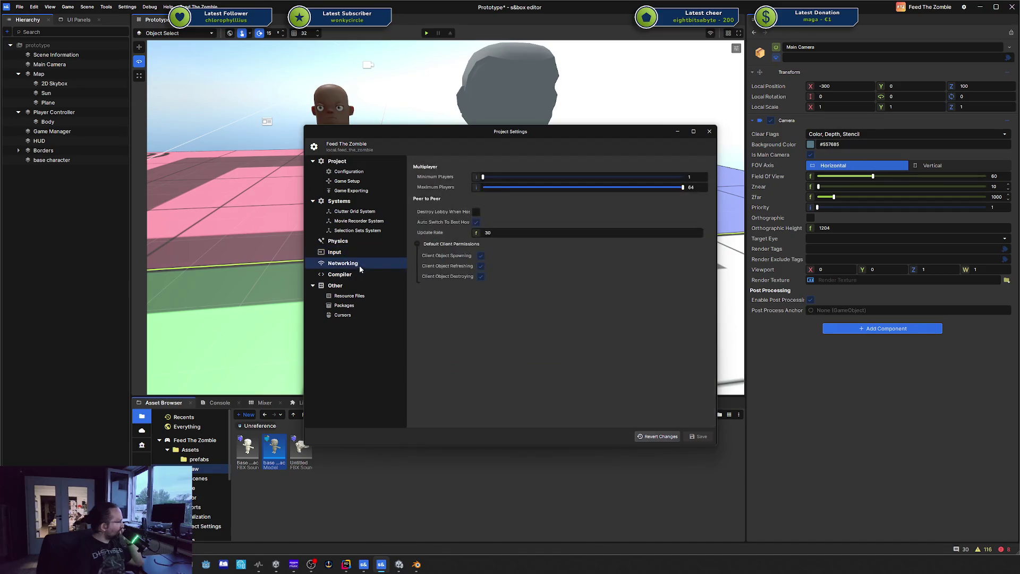
left_click(353, 274)
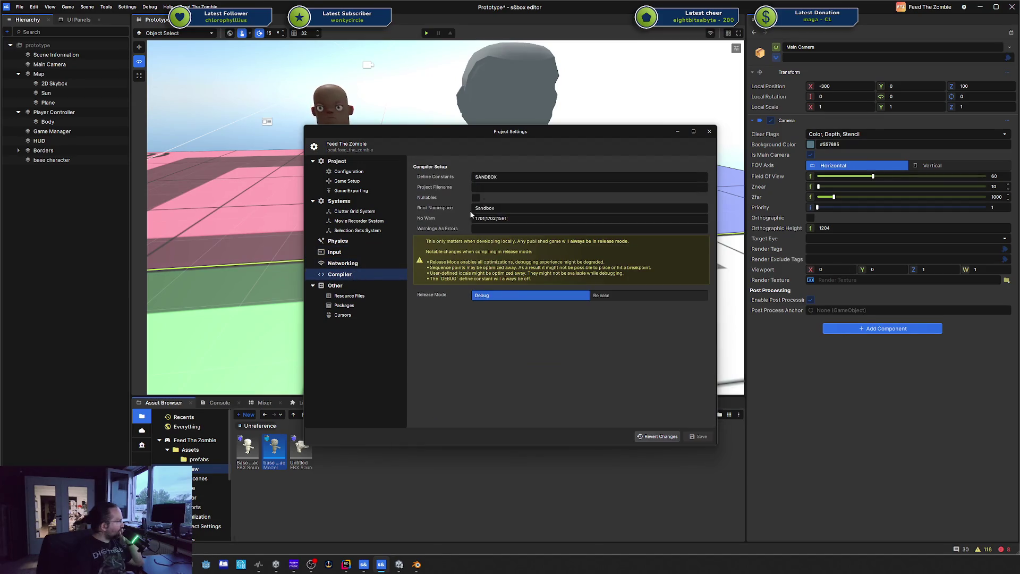
left_click(353, 296)
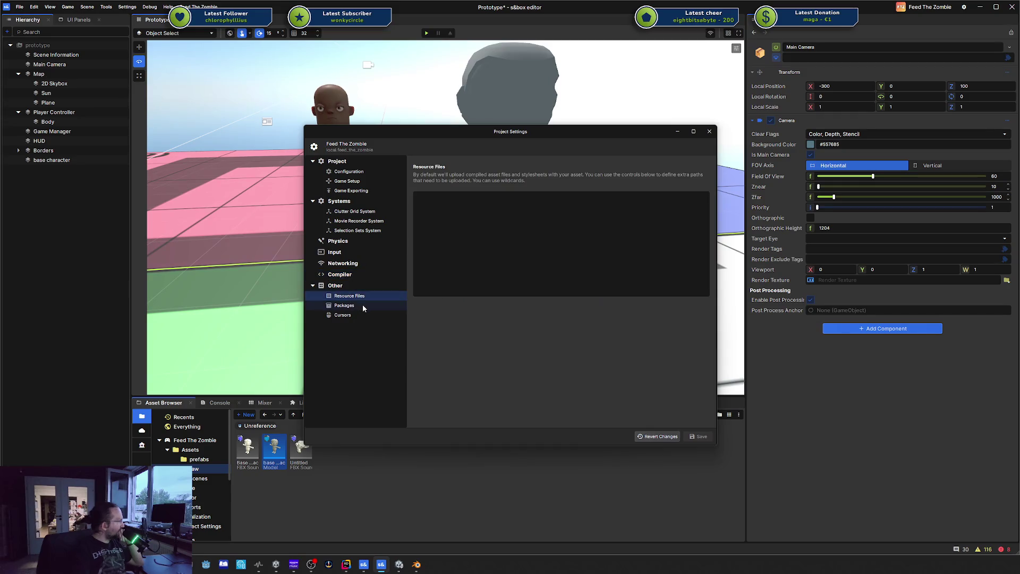
left_click(362, 305)
left_click(360, 317)
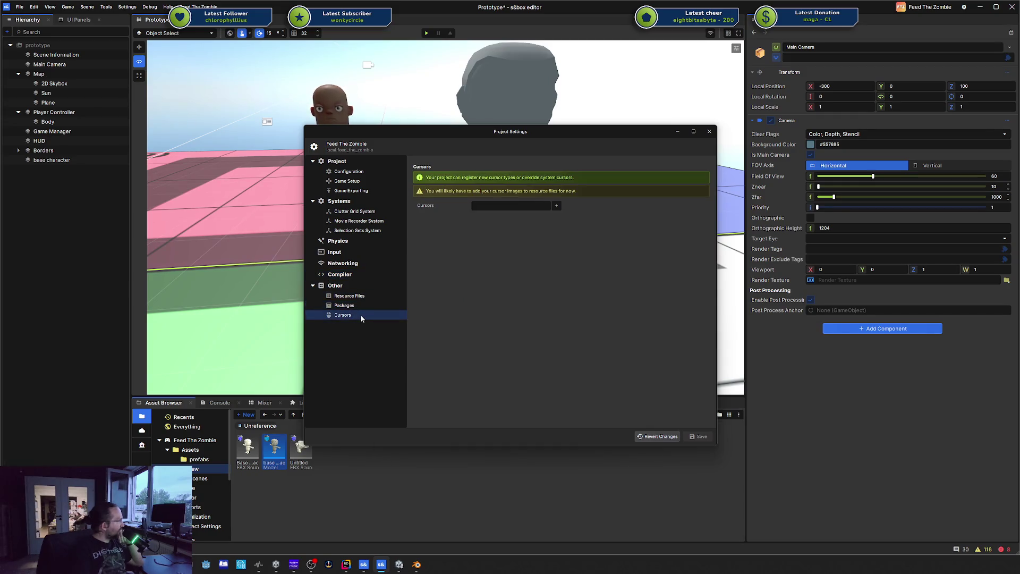
left_click(708, 132)
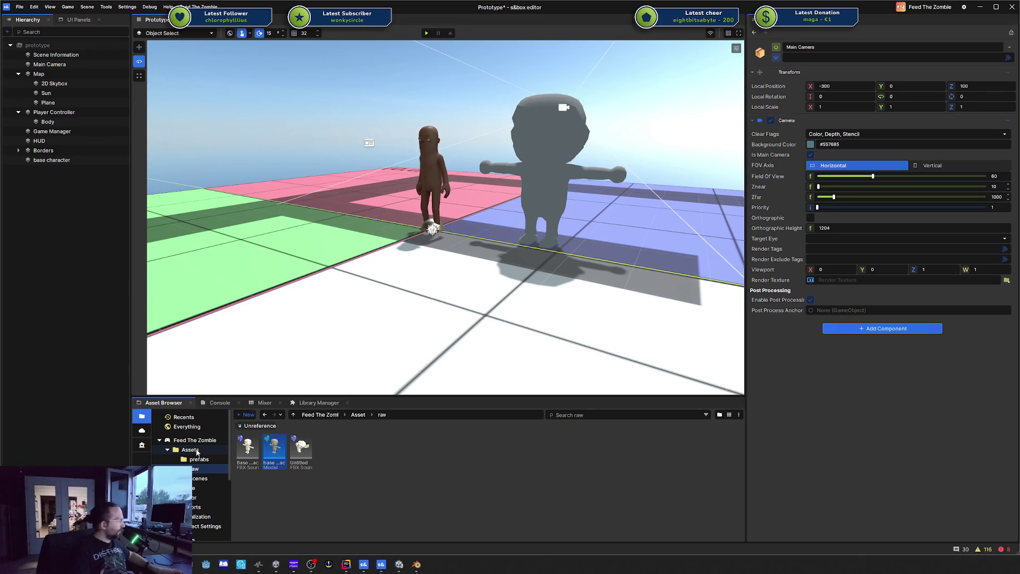
- Create a new Textures folder under Assets
right_click(197, 453)
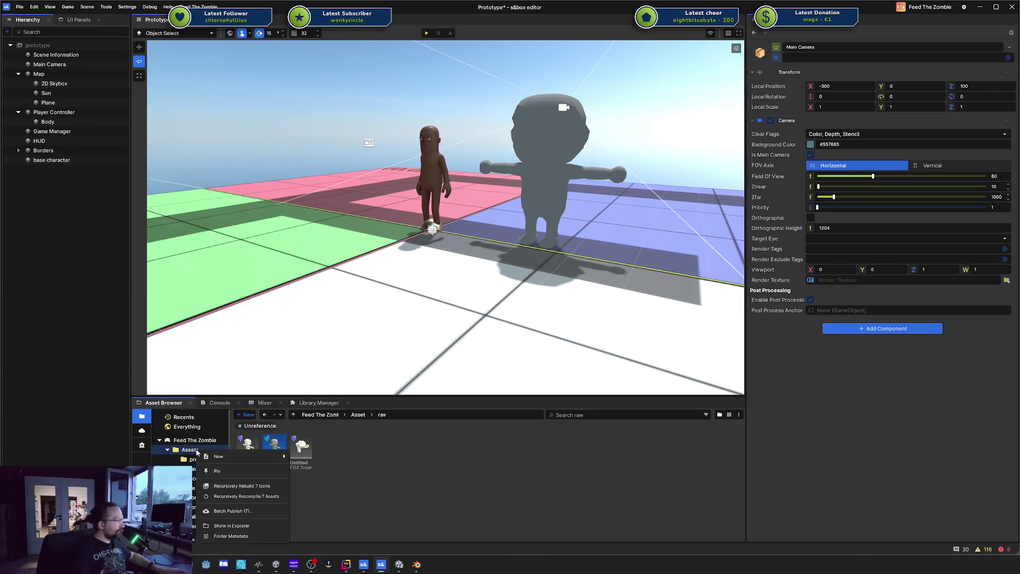
mouse_move(285, 457)
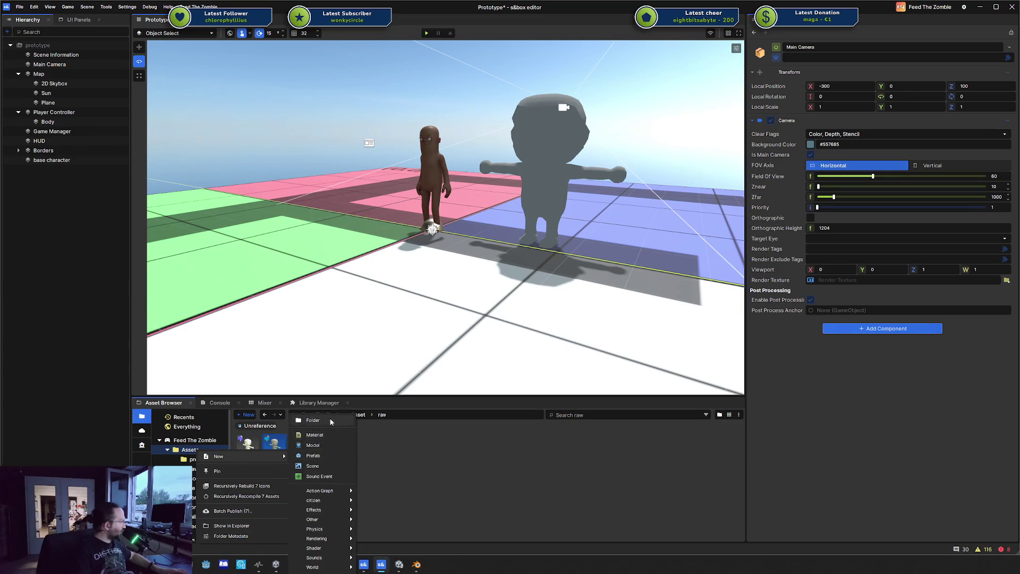
left_click(313, 420)
type("Te")
type("s")
key("Return")
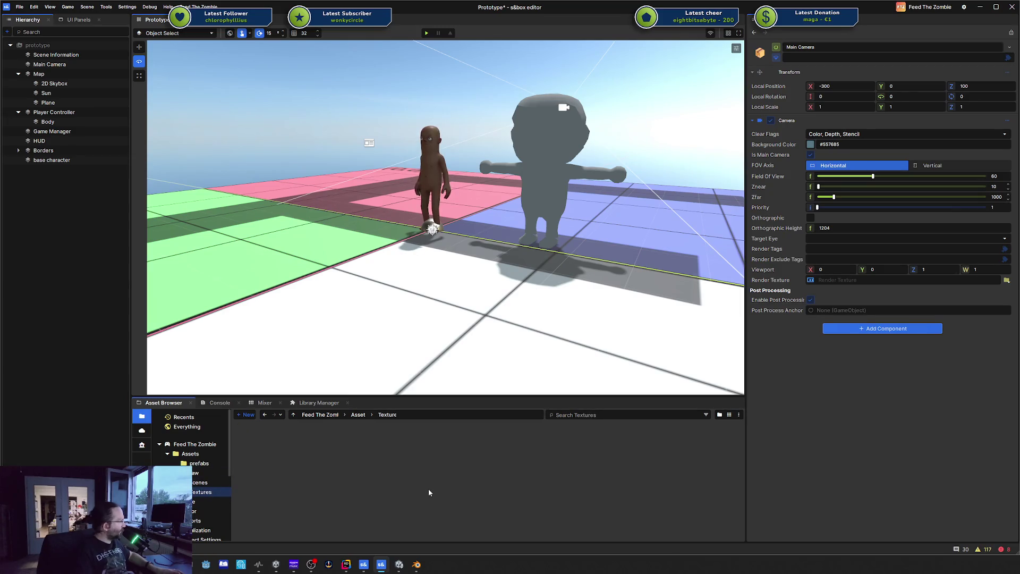
- Import the head, legs and torso images into Textures and create a material from Base Head
mouse_move(703, 356)
left_mouse_down()
mouse_move(350, 433)
mouse_move(352, 461)
left_mouse_up()
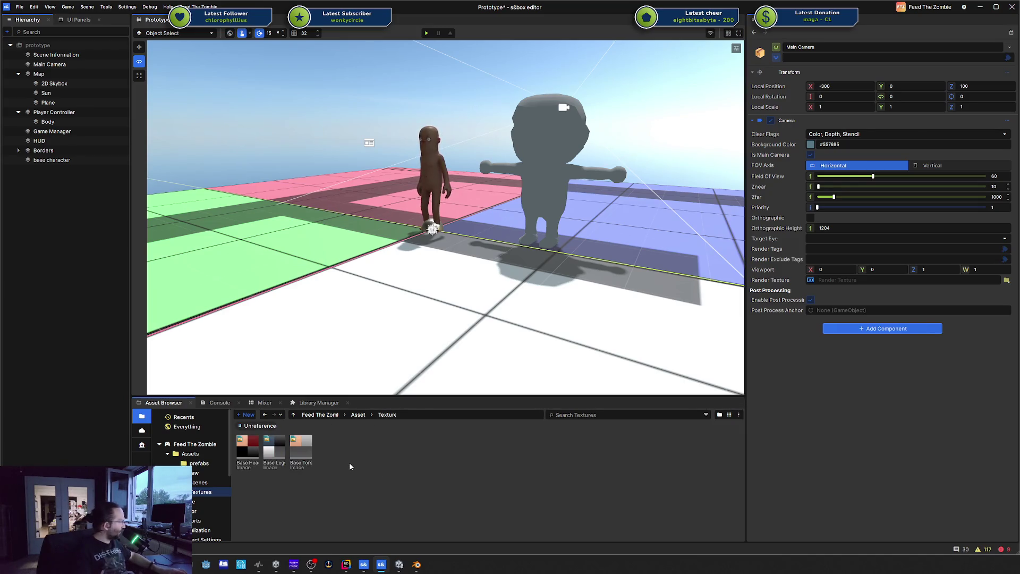
right_click(249, 447)
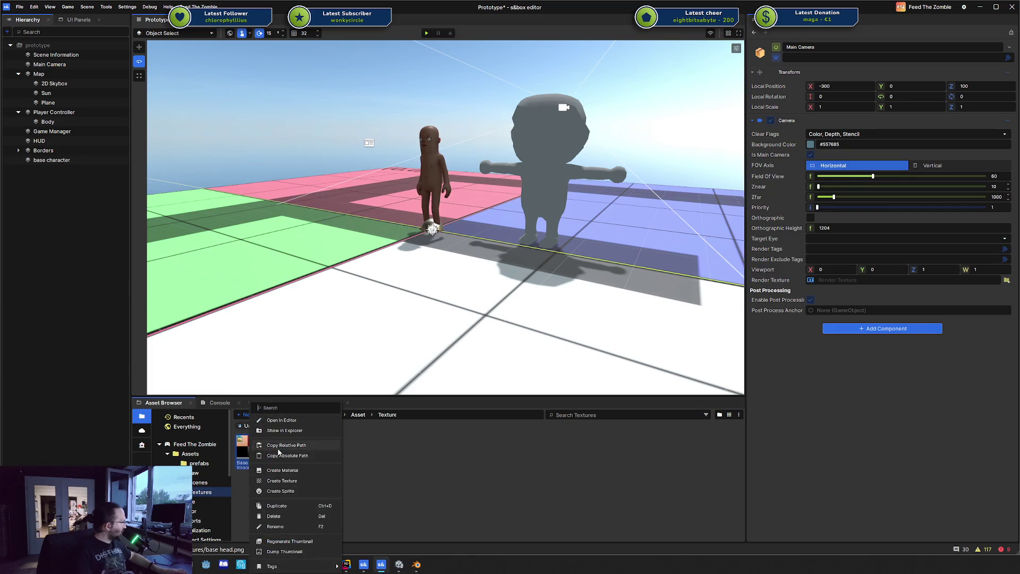
left_click(301, 470)
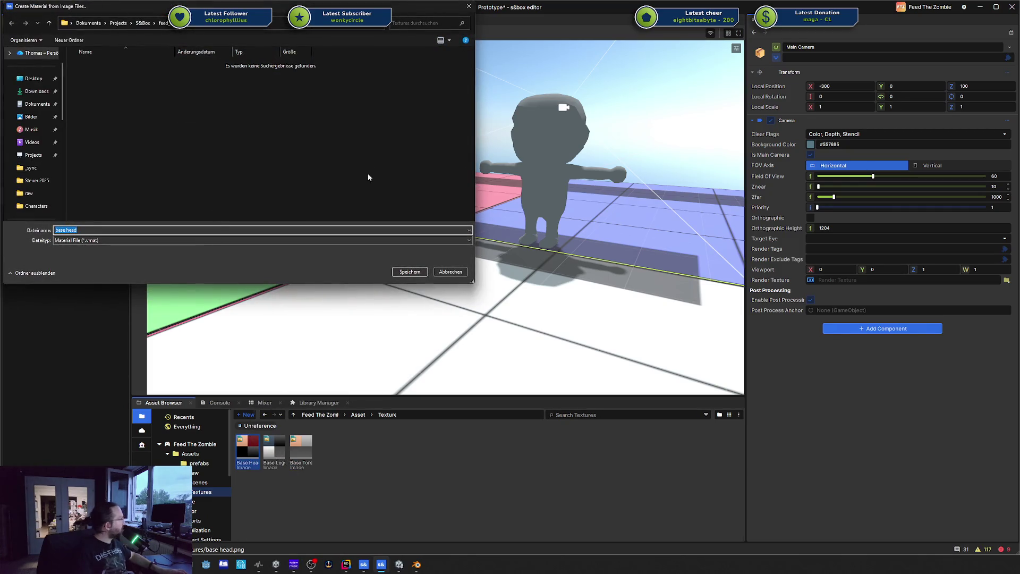
- Save the base head, base legs and base torso materials made from their images
left_click(409, 272)
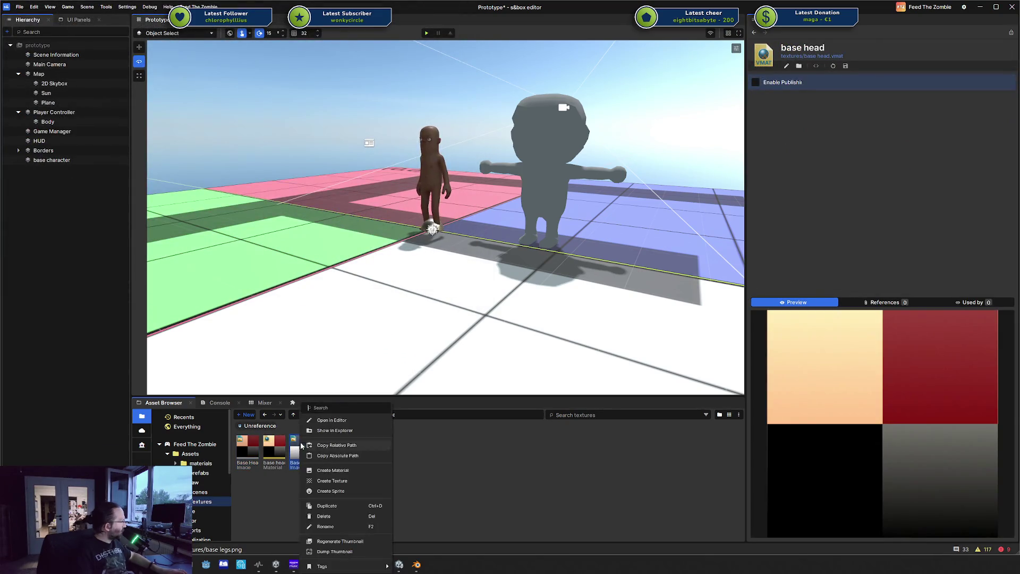
right_click(301, 451)
left_click(333, 471)
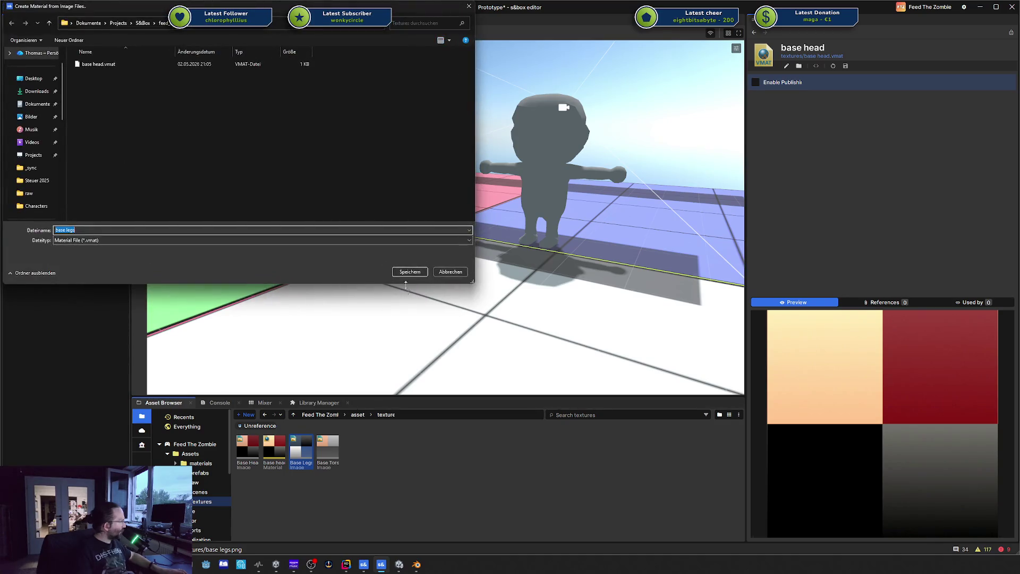
key("Return")
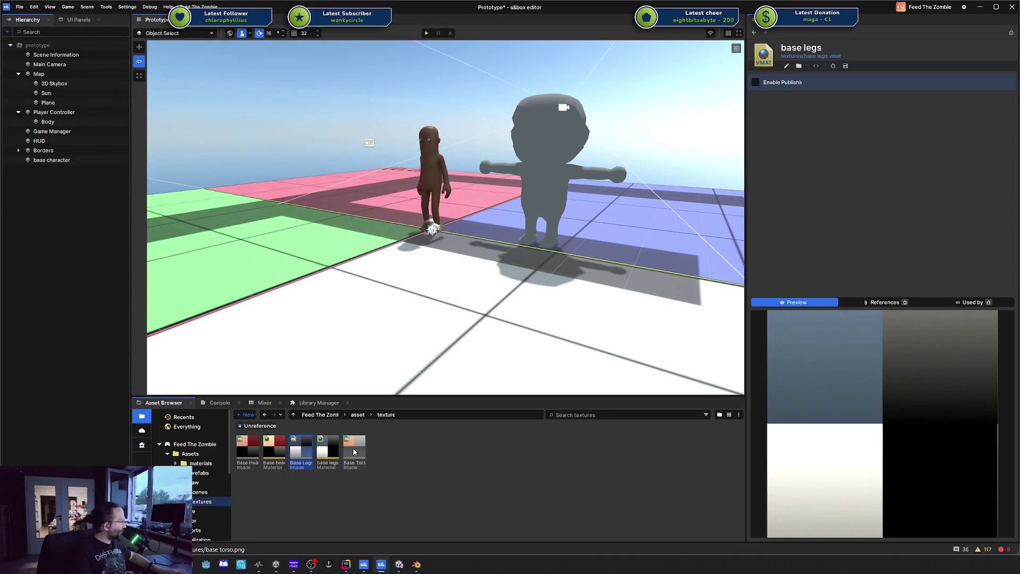
right_click(354, 452)
left_click(390, 470)
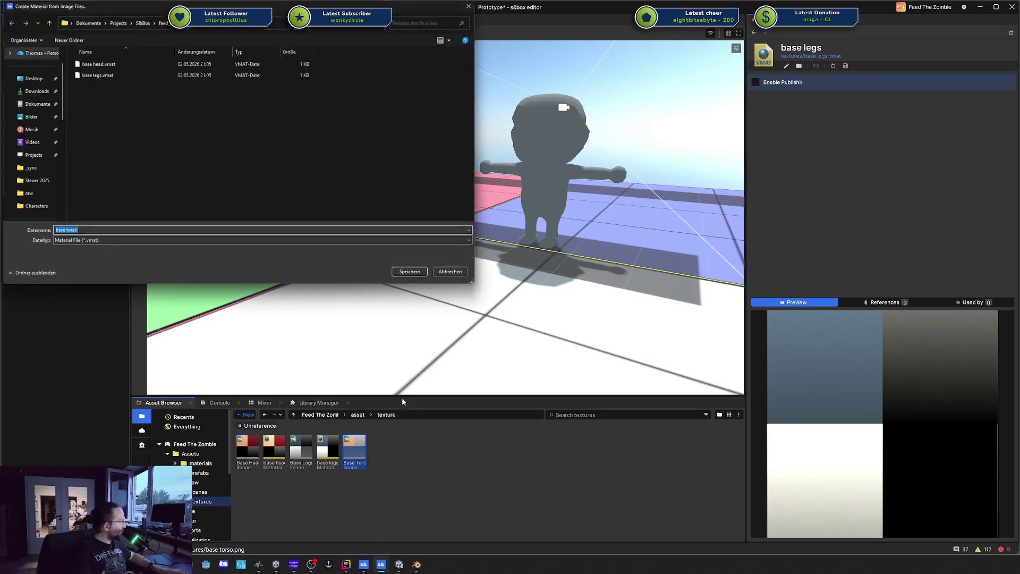
left_click(409, 272)
- Move the three base head, legs and torso materials into the materials folder
left_click(278, 456)
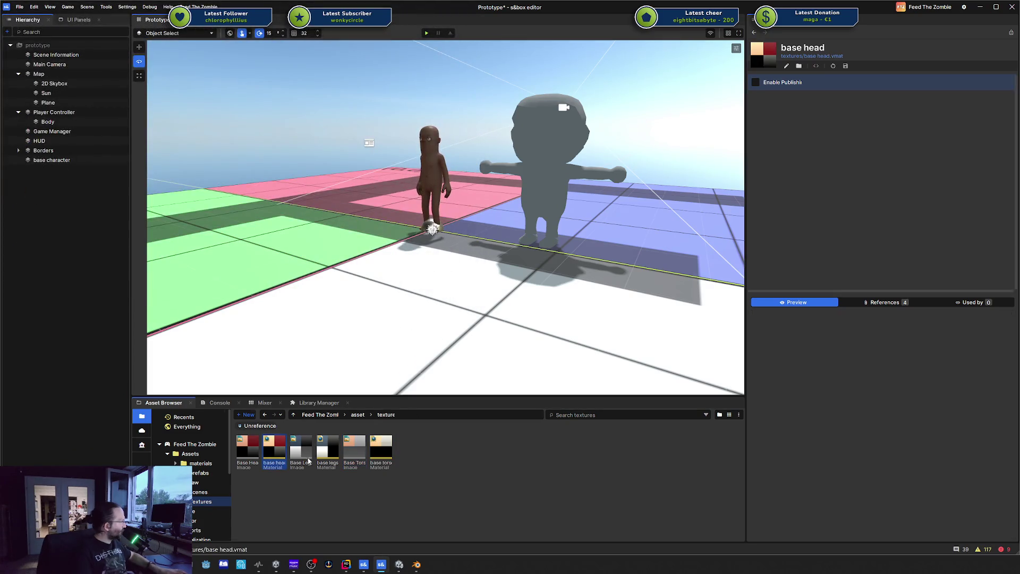
left_click(327, 452, "ctrl")
left_click(381, 452, "ctrl")
mouse_move(381, 452)
left_mouse_down()
mouse_move(219, 456)
mouse_move(215, 467)
left_mouse_up()
left_click(215, 466)
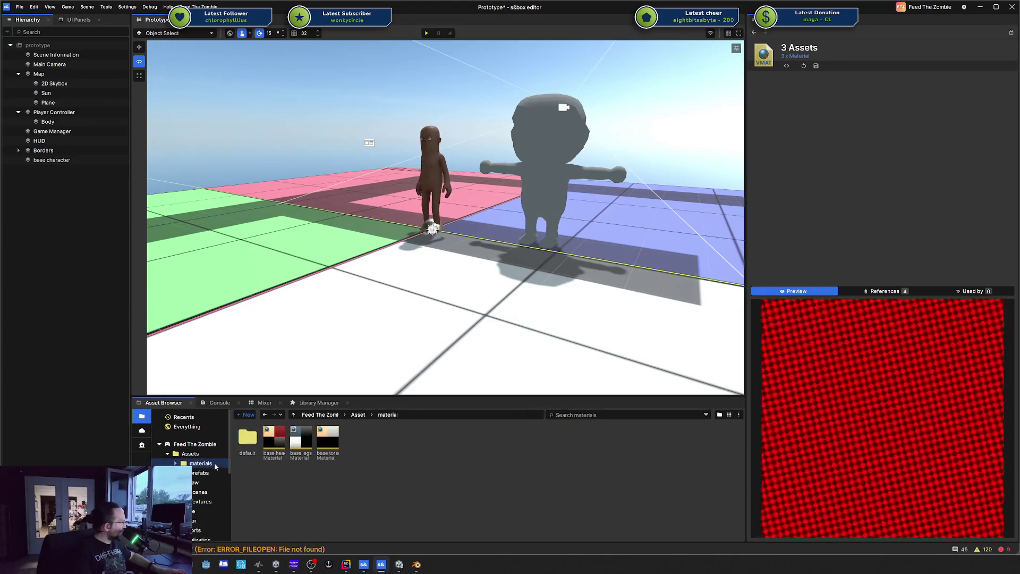
- Open the base head material to check its properties, then close the material editor
left_click(277, 448)
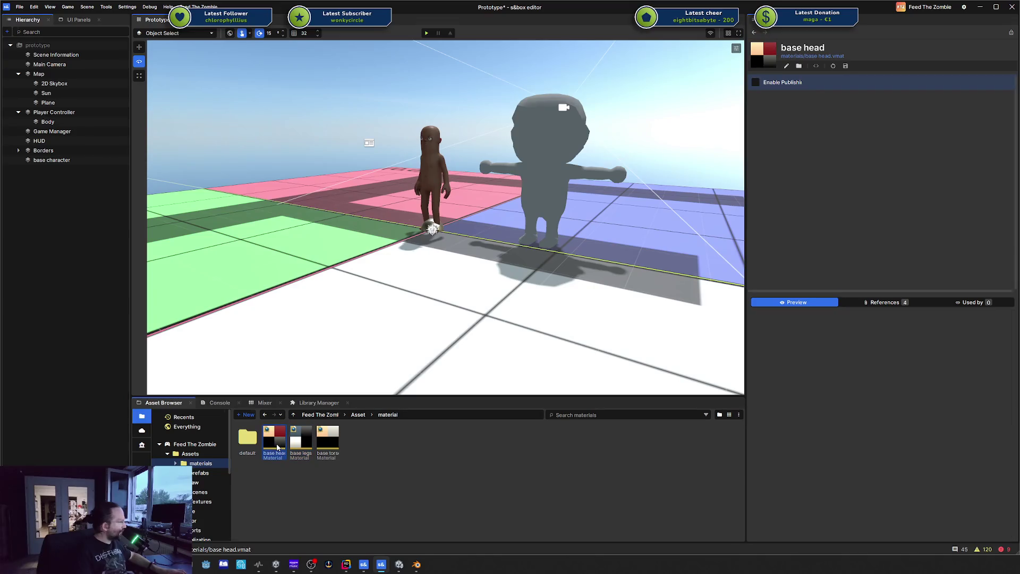
double_click(281, 446)
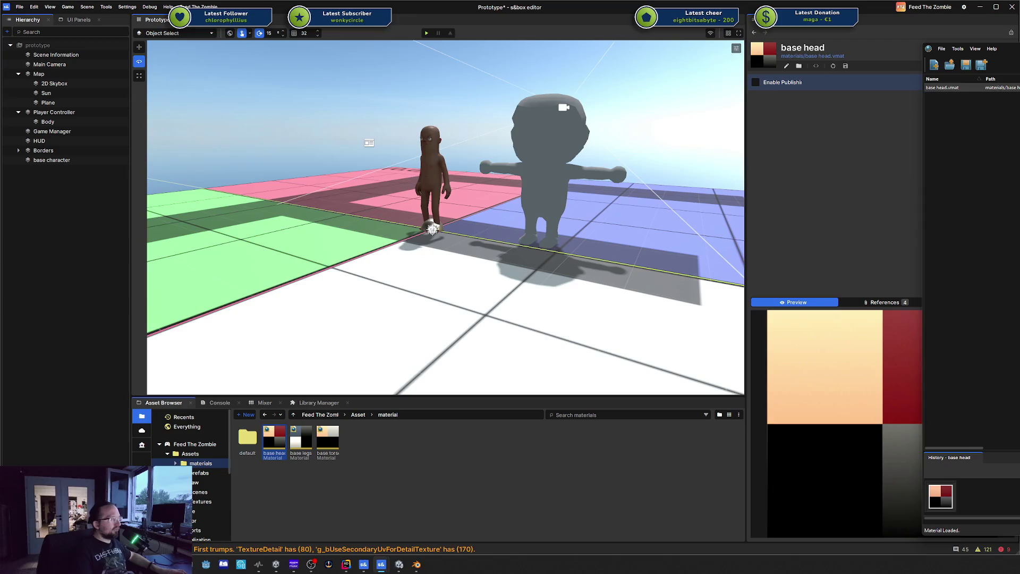
left_click(501, 353)
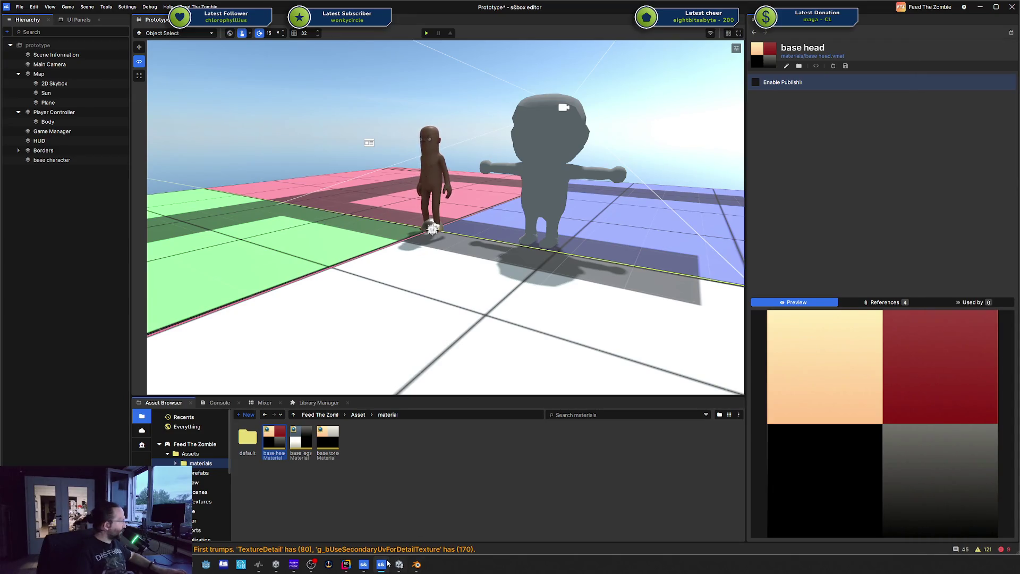
left_click(199, 472)
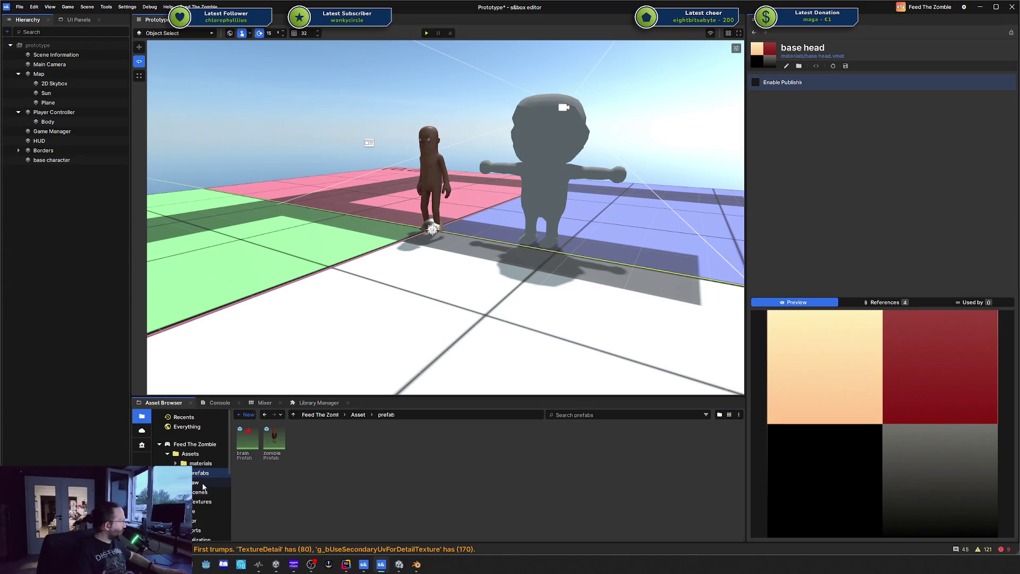
- Create a new folder named Model under Assets
left_click(203, 483)
right_click(195, 454)
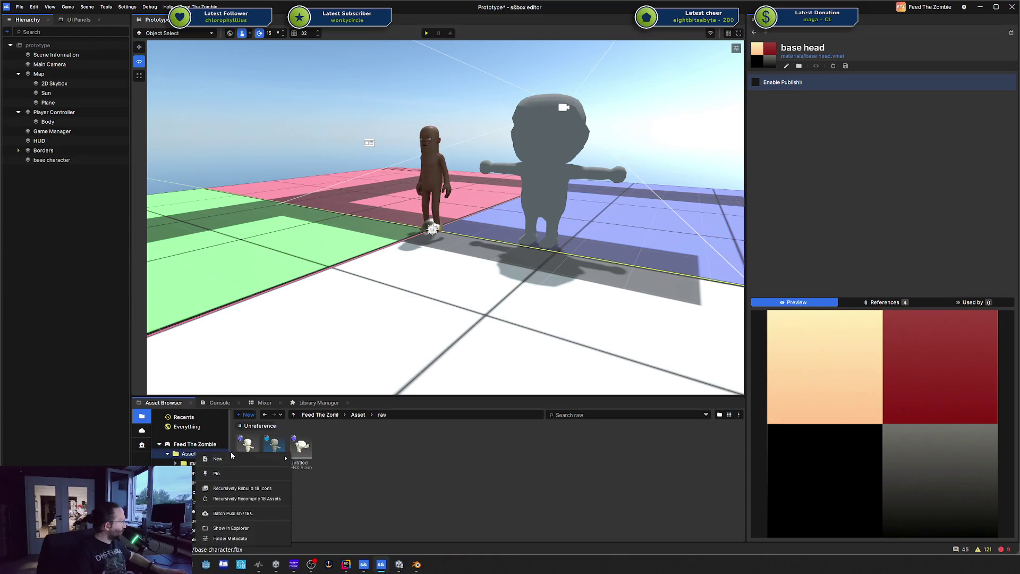
mouse_move(255, 459)
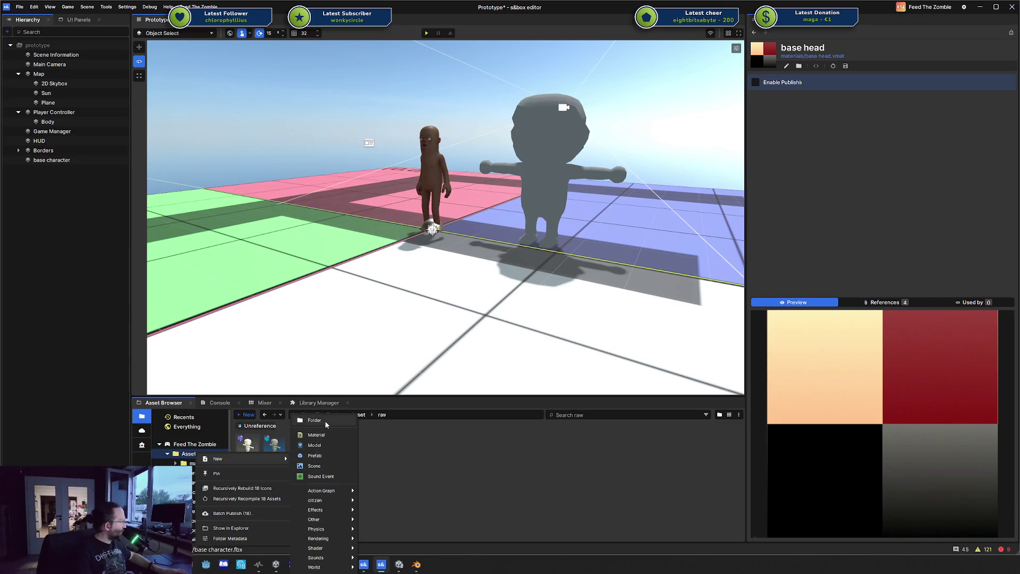
left_click(324, 420)
type("Model")
key("Return")
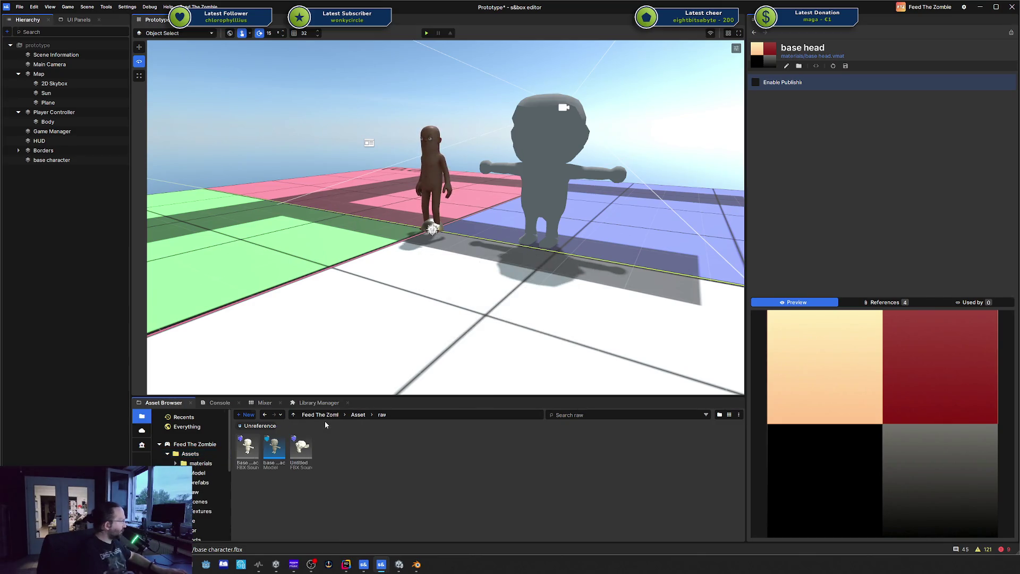
- Delete the Untitled FBX asset and stop the in-editor video capture with F6
left_click(306, 451)
key("Delete")
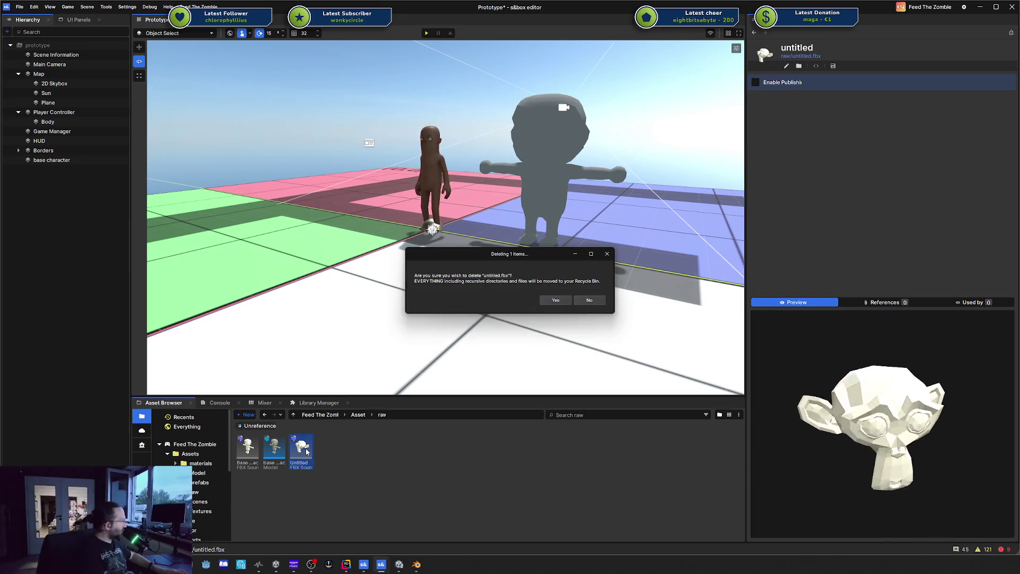
left_click(555, 300)
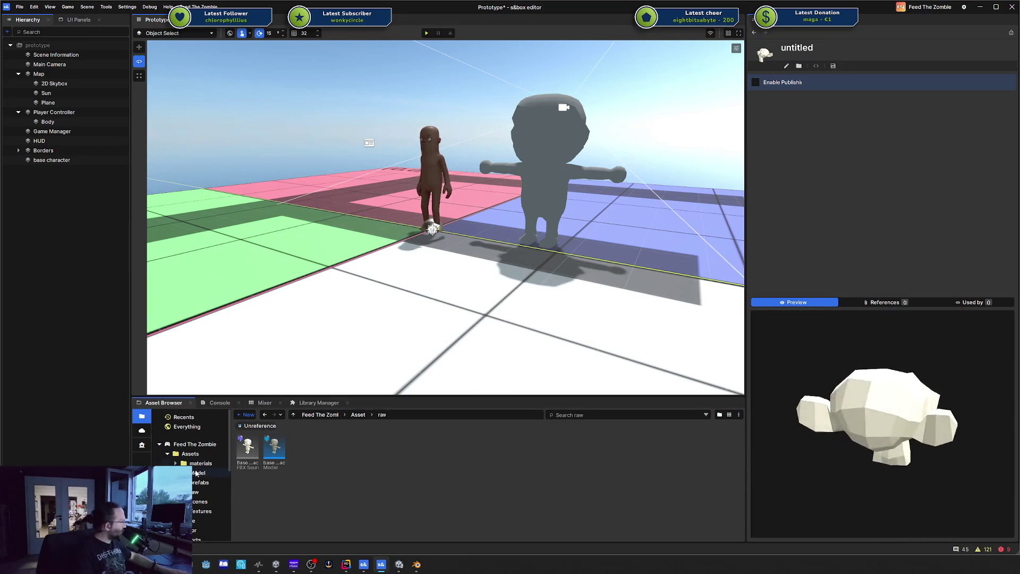
left_click(196, 473)
key("F6")
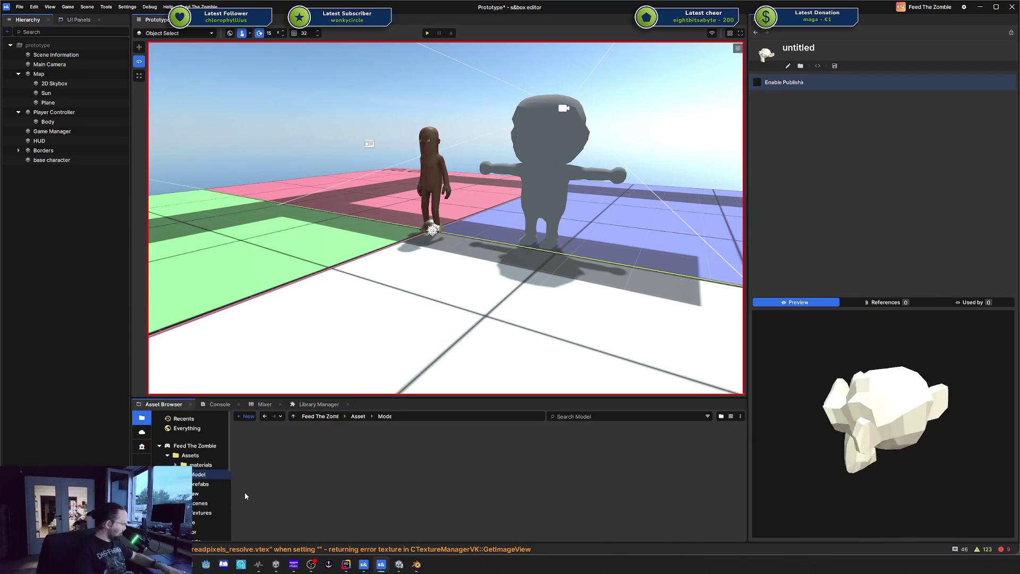
key("F6")
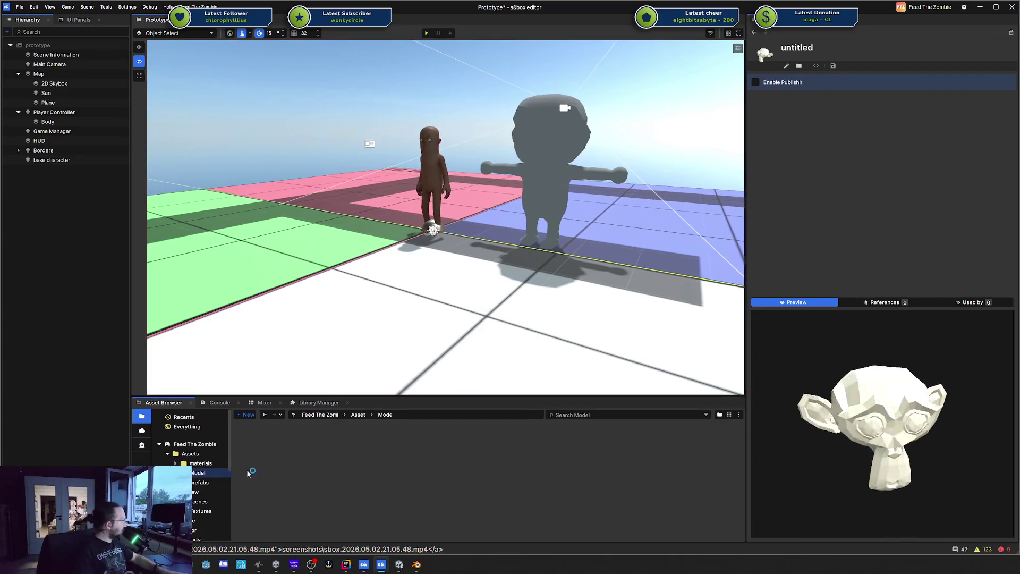
- Rename the Model folder via model and Models to lowercase 'models'
right_click(223, 467)
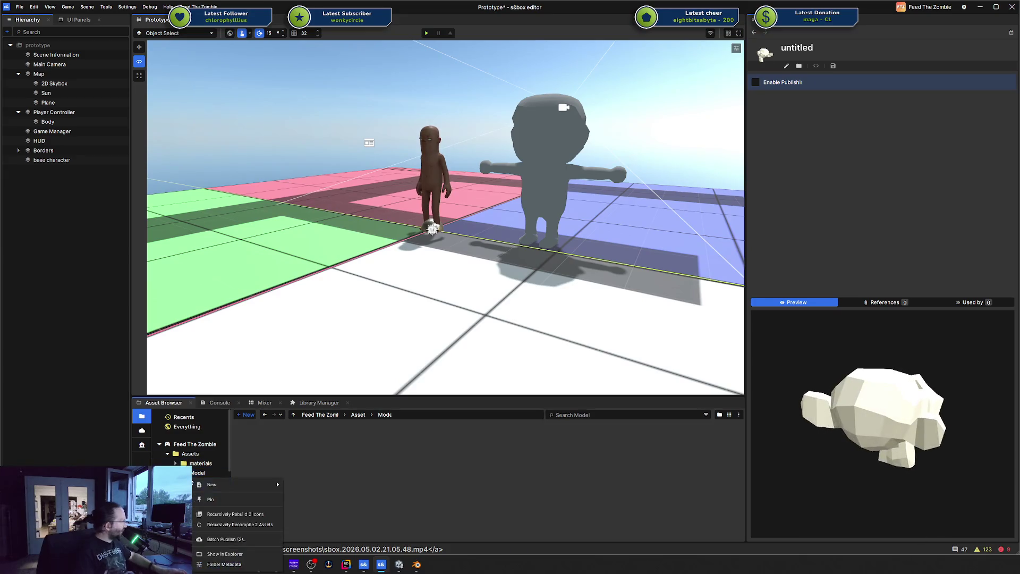
right_click(218, 473)
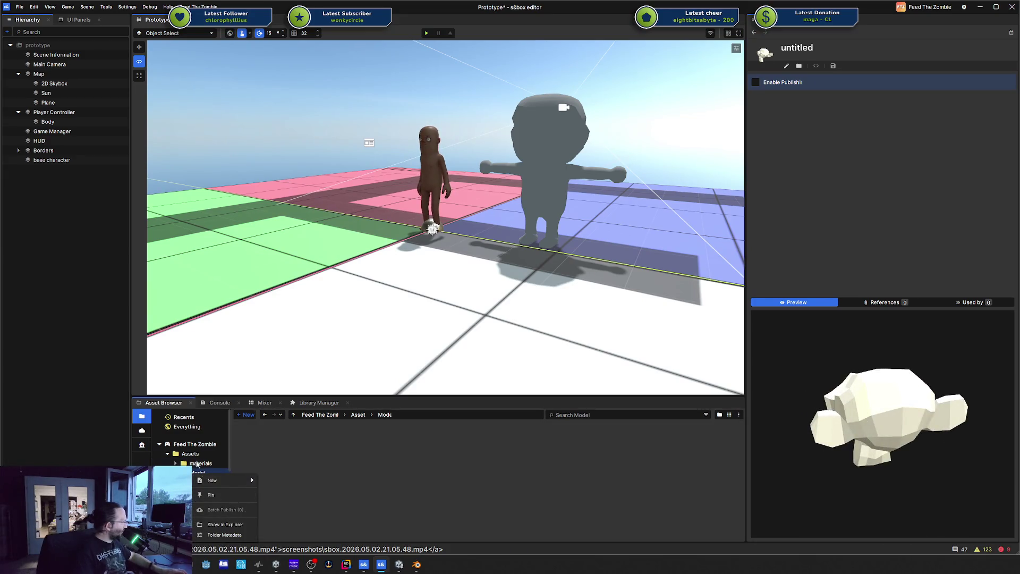
left_click(191, 454)
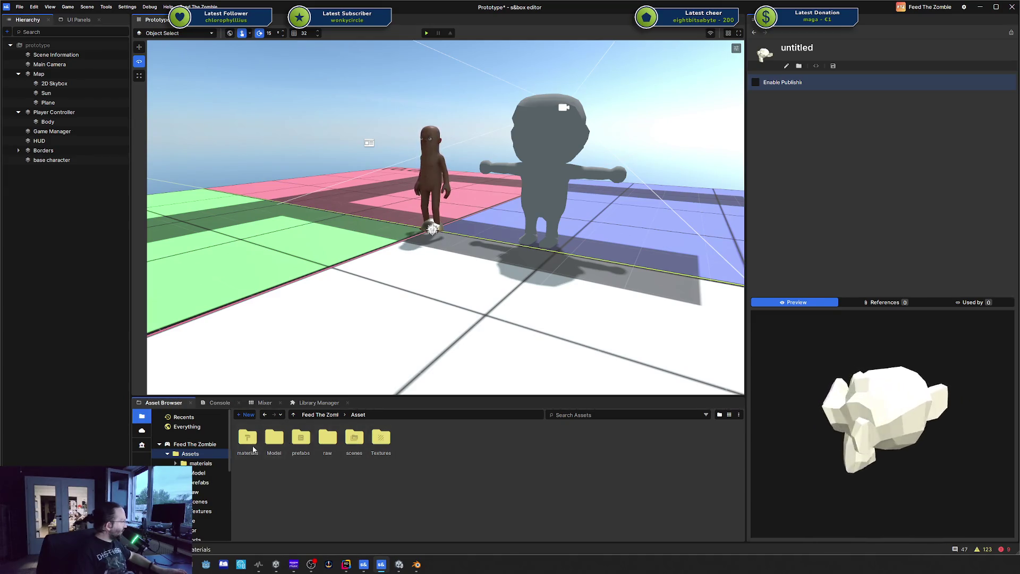
left_click(276, 444)
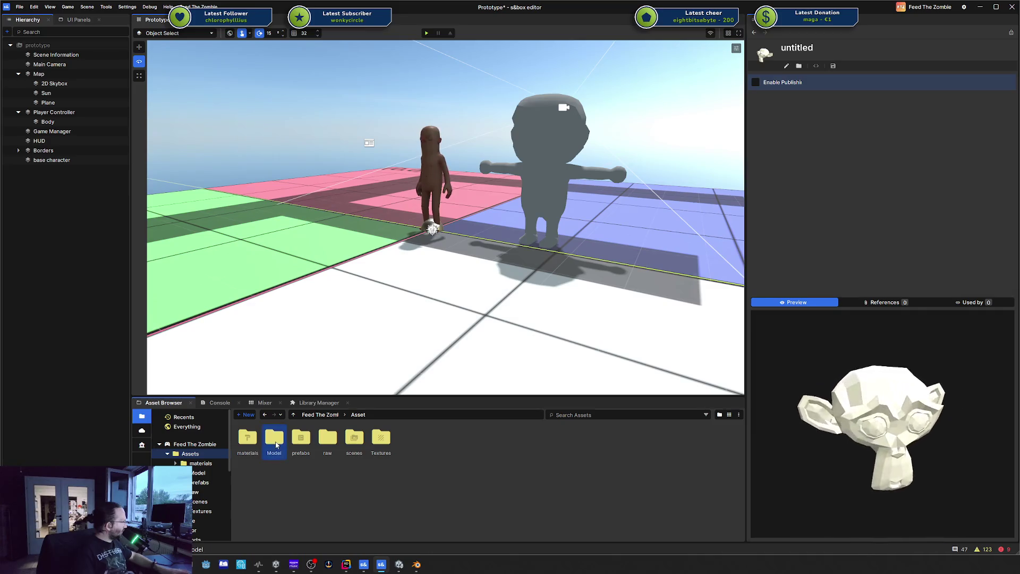
key("F2")
type("model")
key("Return")
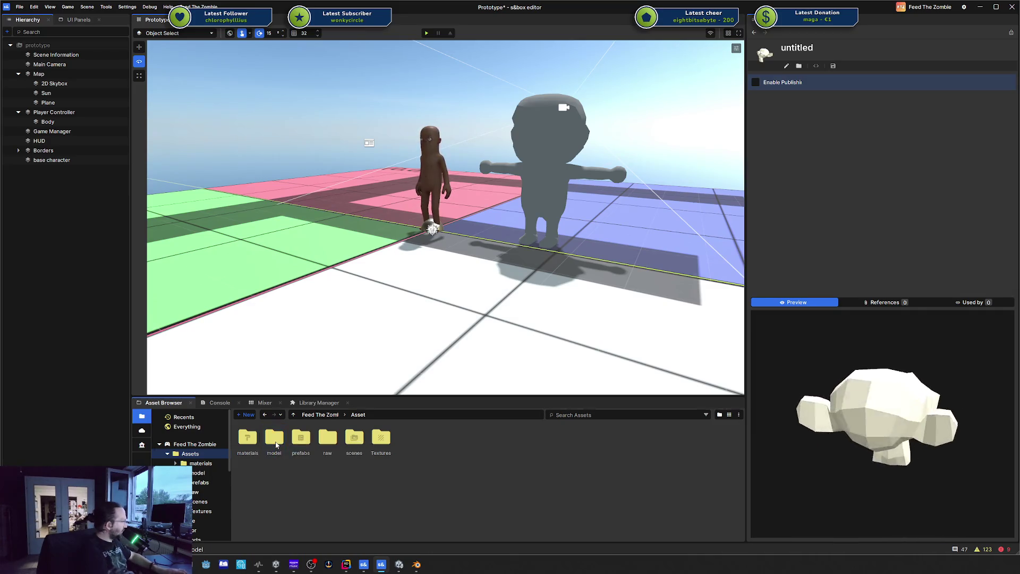
key("F2")
type("Models")
key("Return")
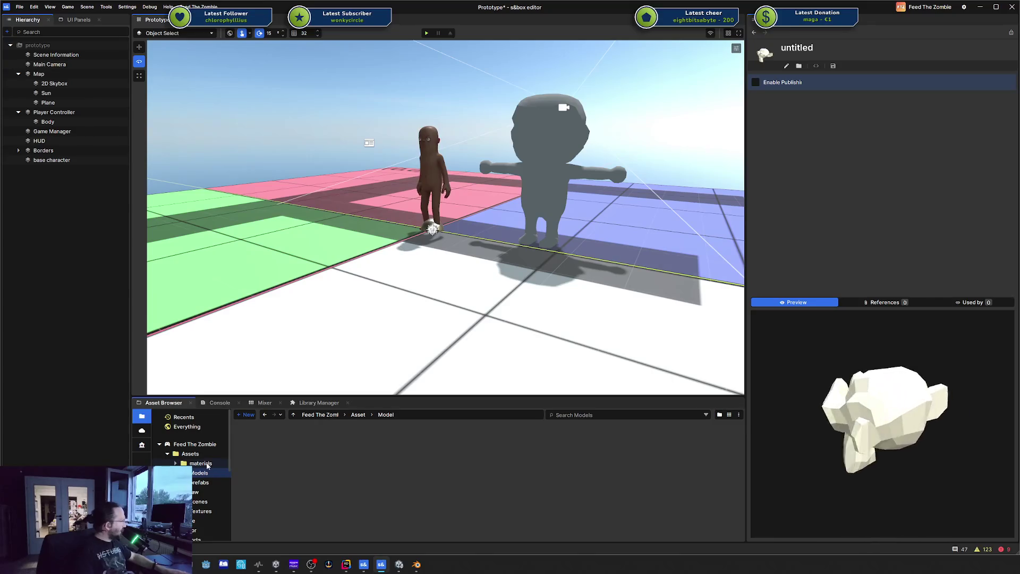
left_click(273, 449)
key("F2")
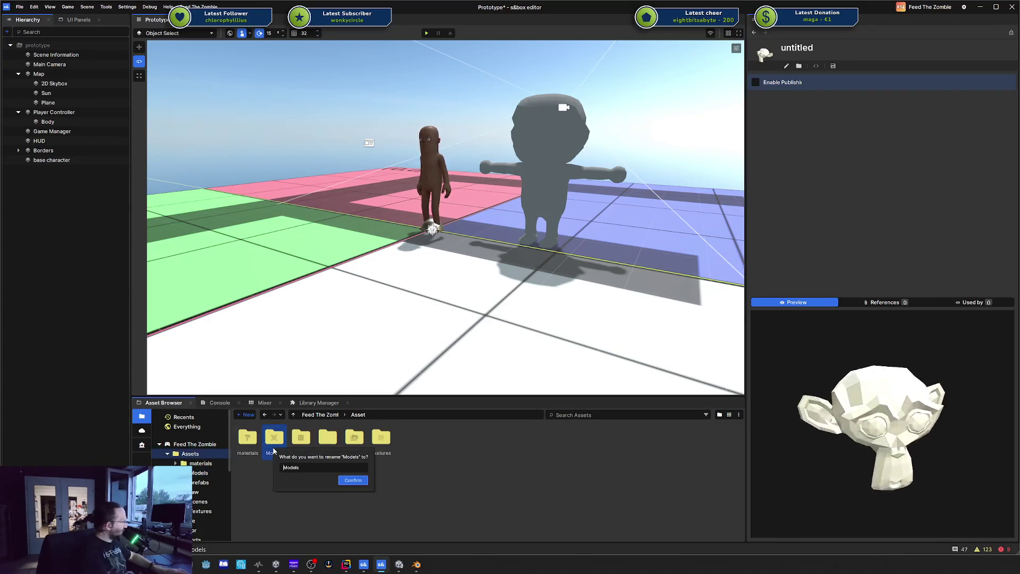
type("m")
key("Return")
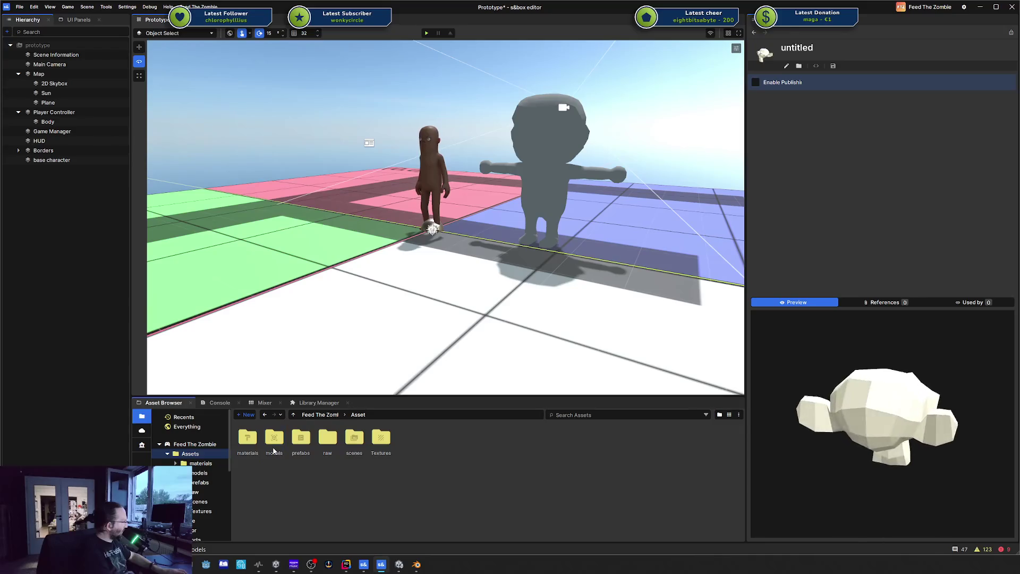
- Move the base character model from the raw folder into models
double_click(328, 437)
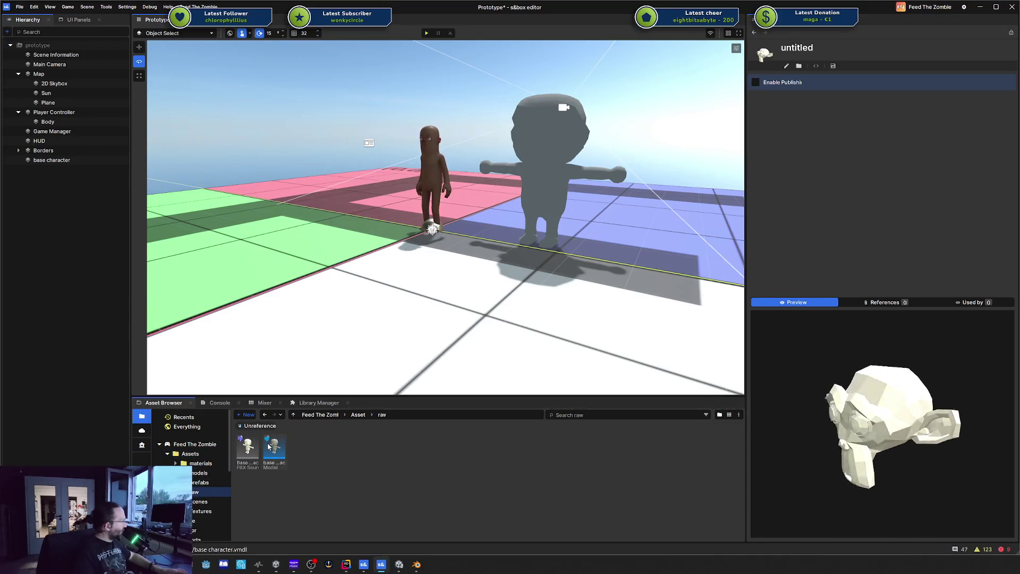
left_click_drag(274, 446, 208, 473)
left_click(207, 473)
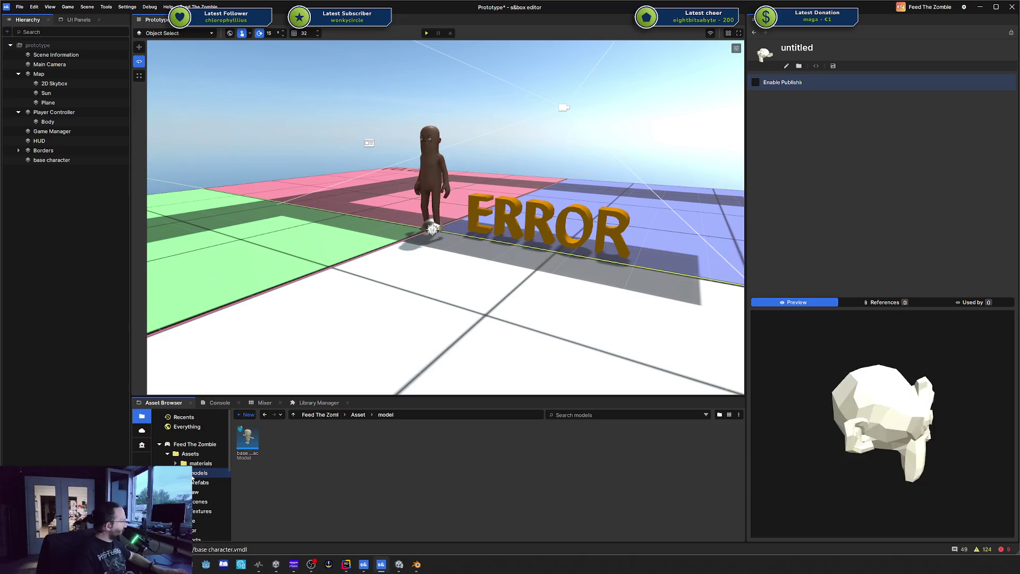
- Delete the broken base character object and place the model back in the scene
left_click(52, 160)
key("Delete")
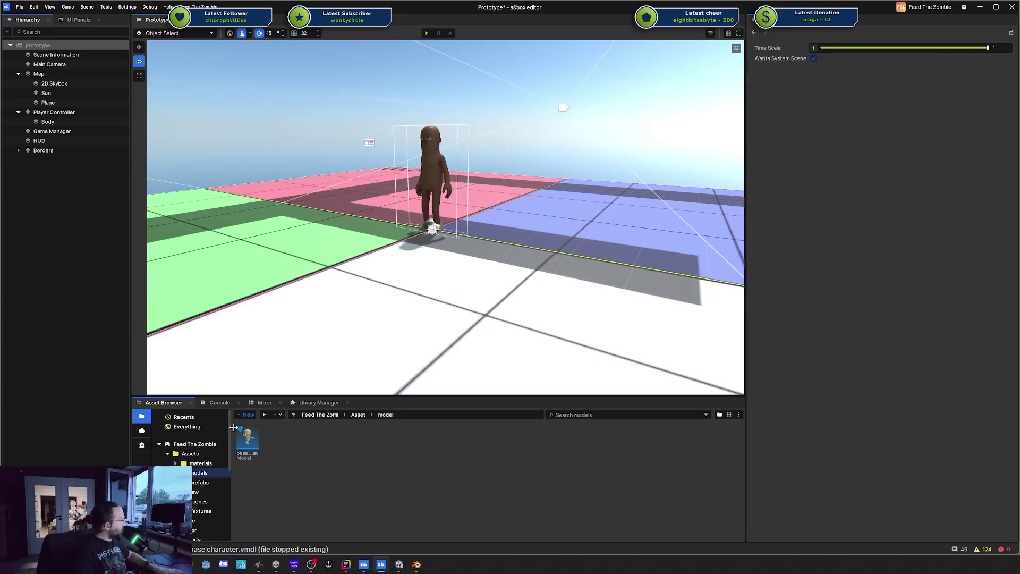
mouse_move(252, 443)
left_mouse_down()
mouse_move(409, 361)
mouse_move(526, 250)
left_mouse_up()
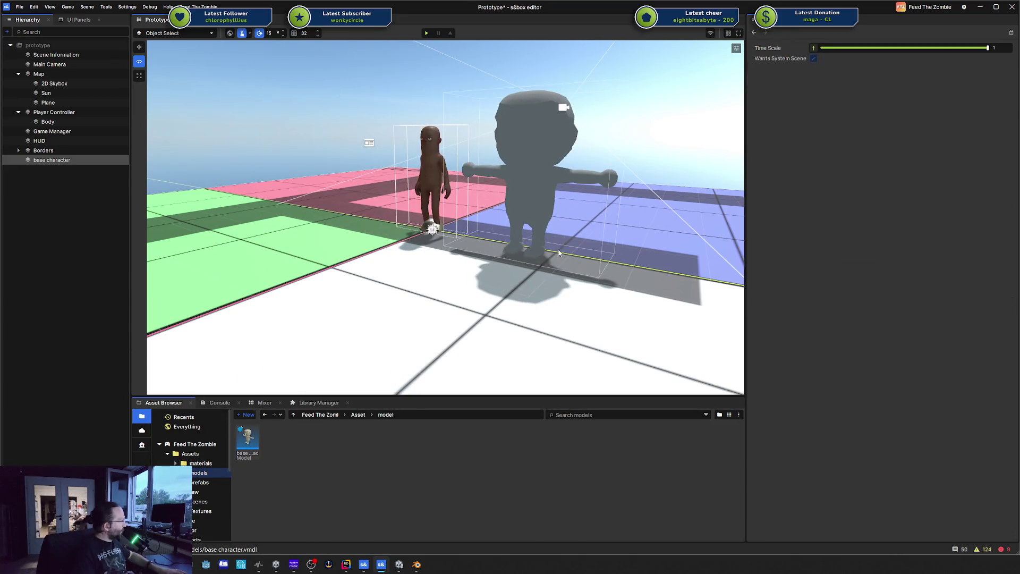
- In ModelDoc, replace the old material group with a new DefaultMaterialGroup and save
double_click(248, 439)
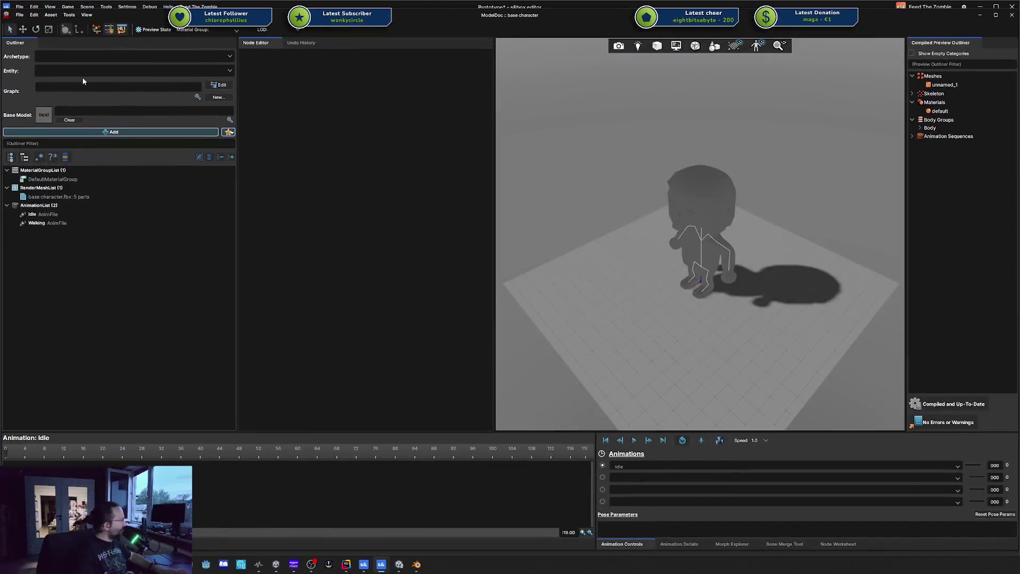
left_click(67, 180)
right_click(65, 181)
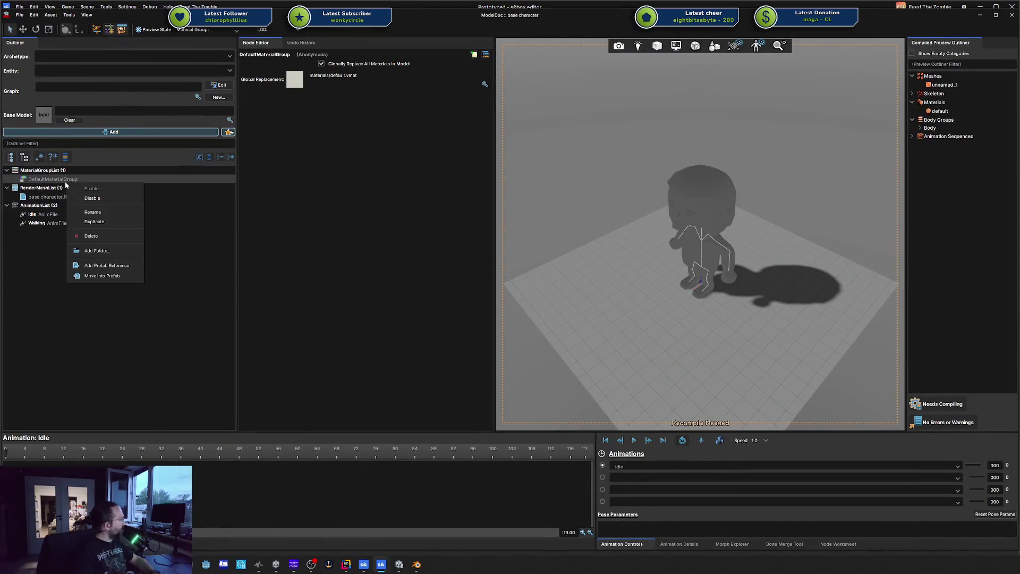
left_click(87, 235)
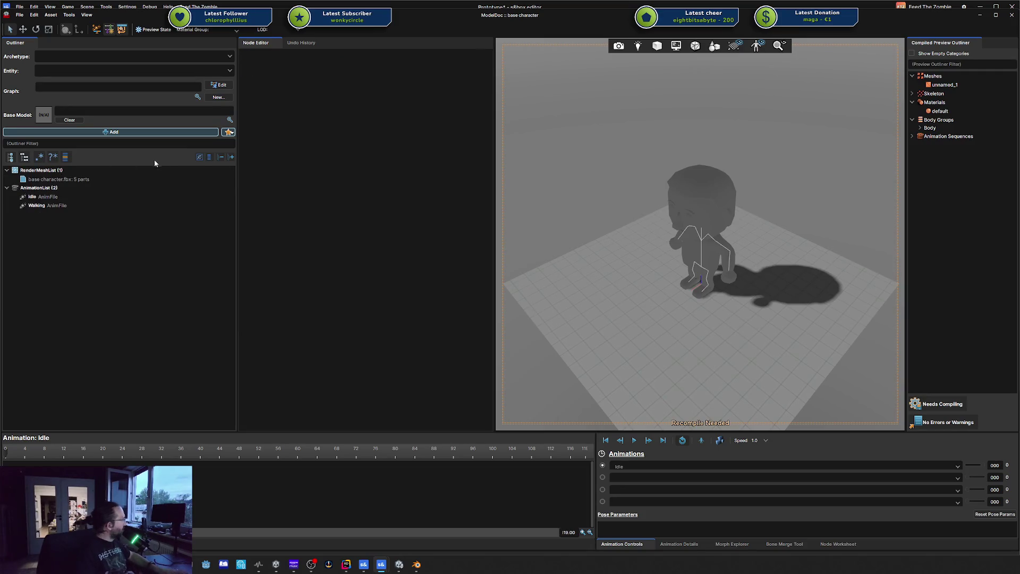
left_click(152, 132)
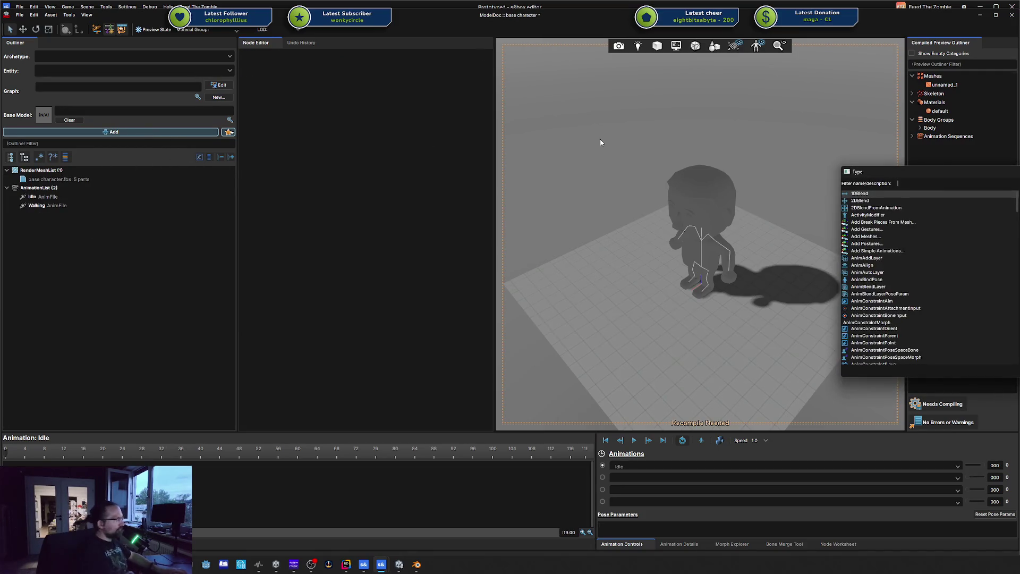
type("material")
key("Down")
key("Return")
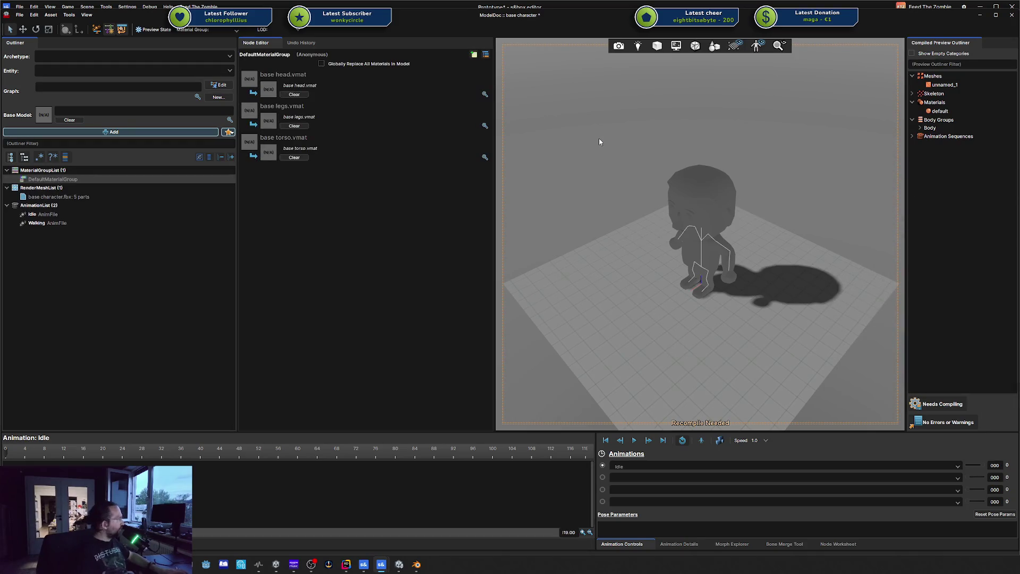
key("ctrl+s")
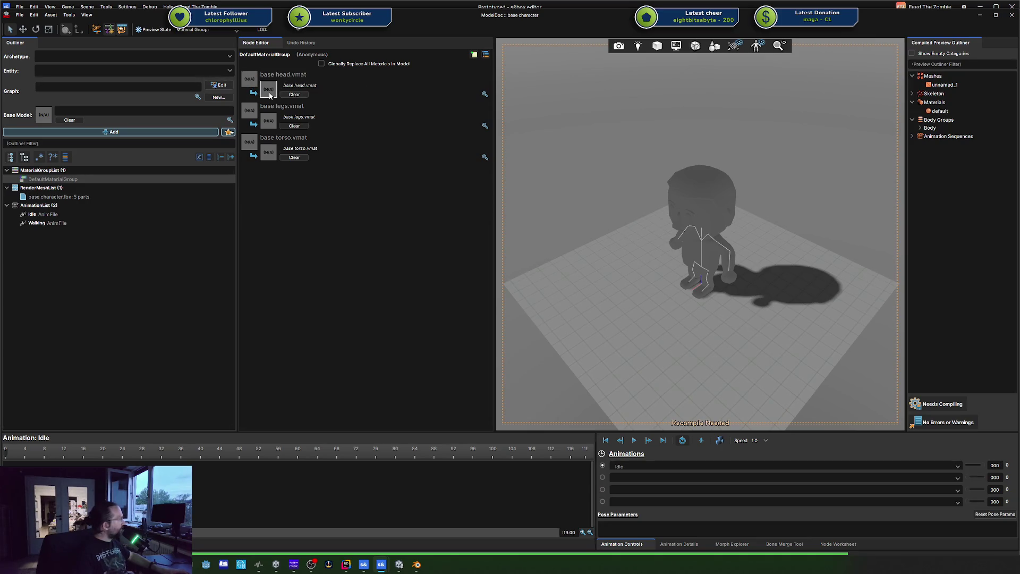
- Assign base head, base legs and base torso materials to the head, legs and torso slots
left_click(485, 95)
left_click_drag(857, 124, 524, 129)
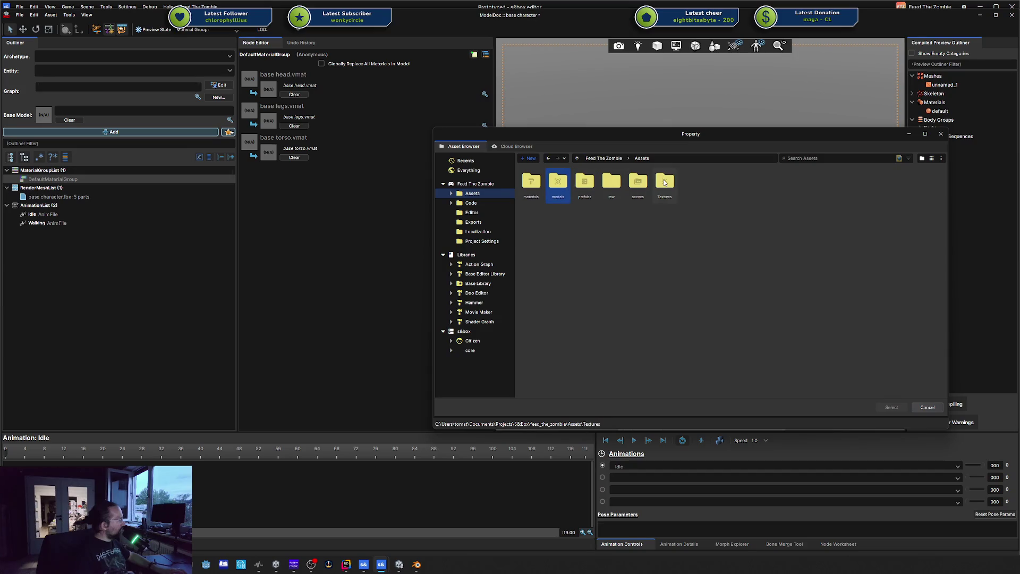
double_click(530, 186)
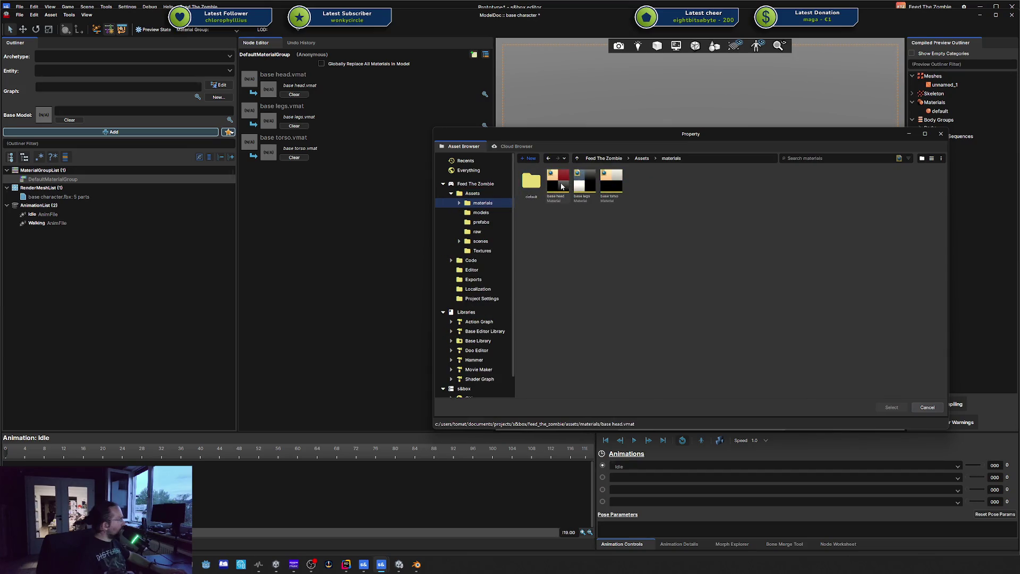
double_click(562, 186)
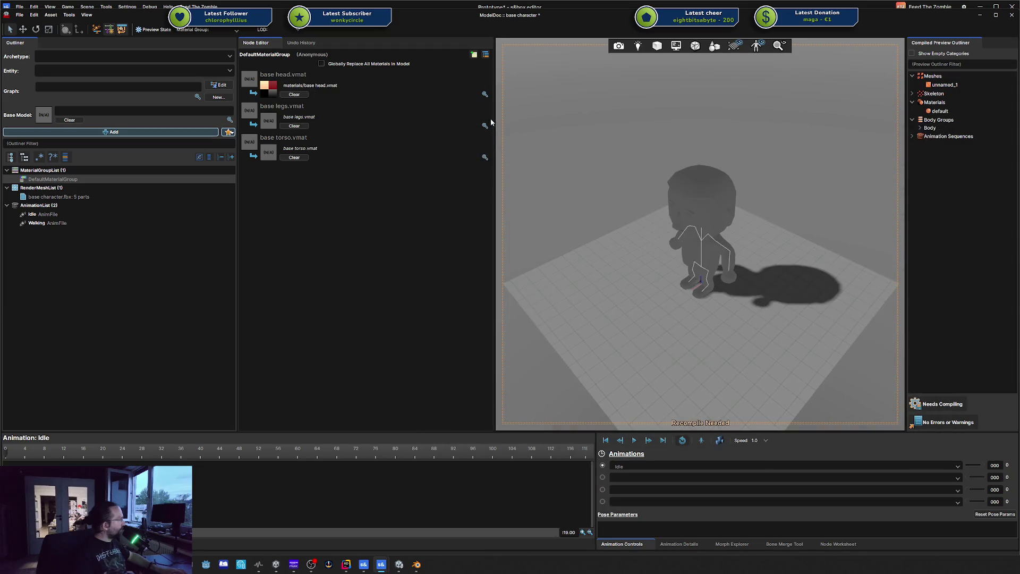
left_click(485, 126)
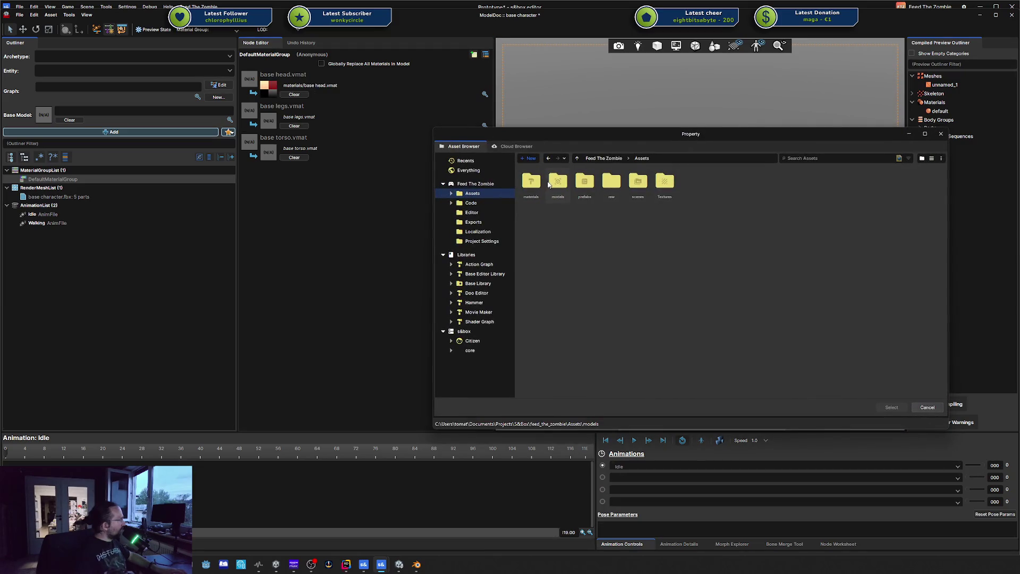
double_click(531, 182)
double_click(583, 184)
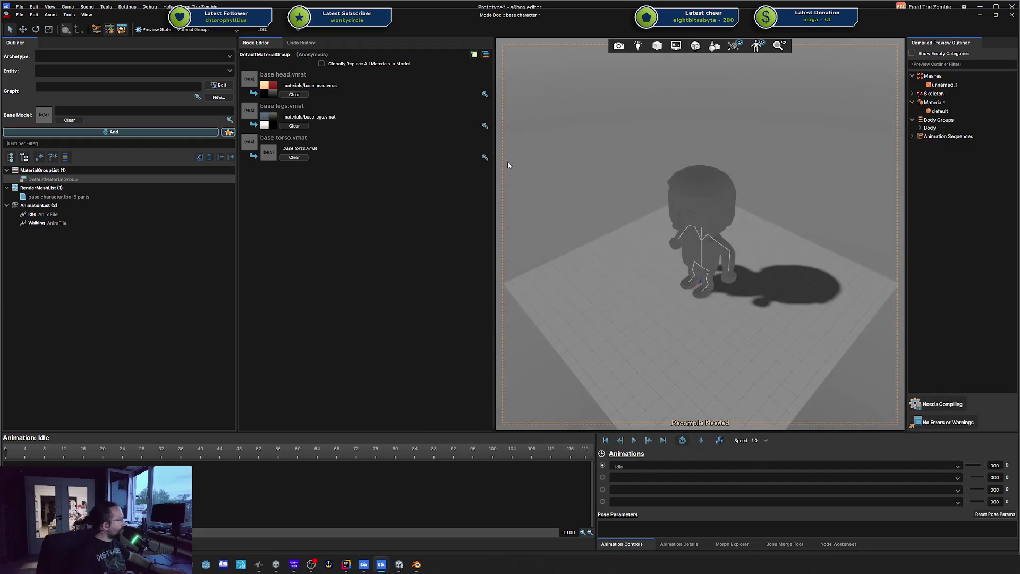
left_click(484, 157)
double_click(537, 184)
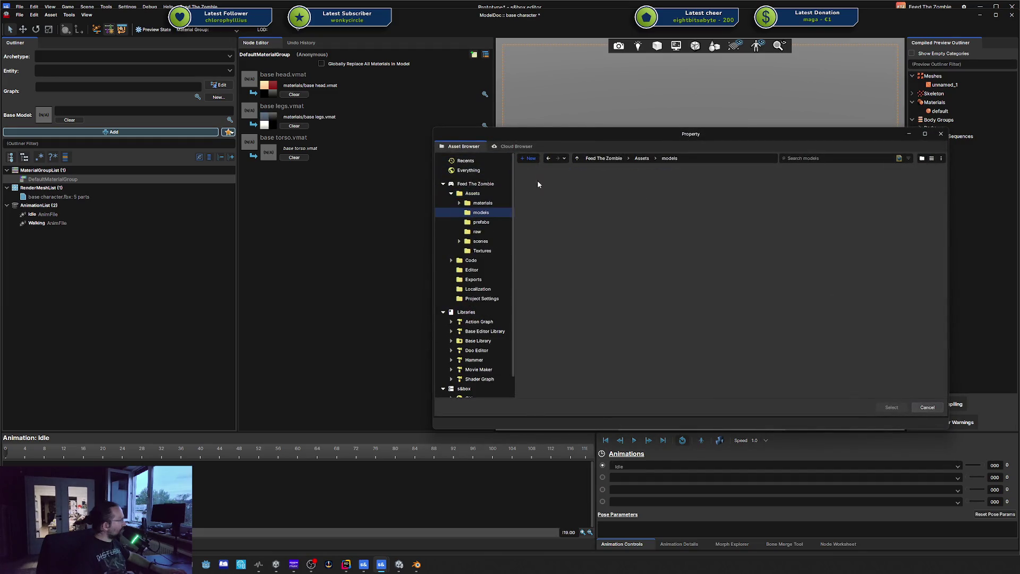
left_click(483, 203)
double_click(615, 186)
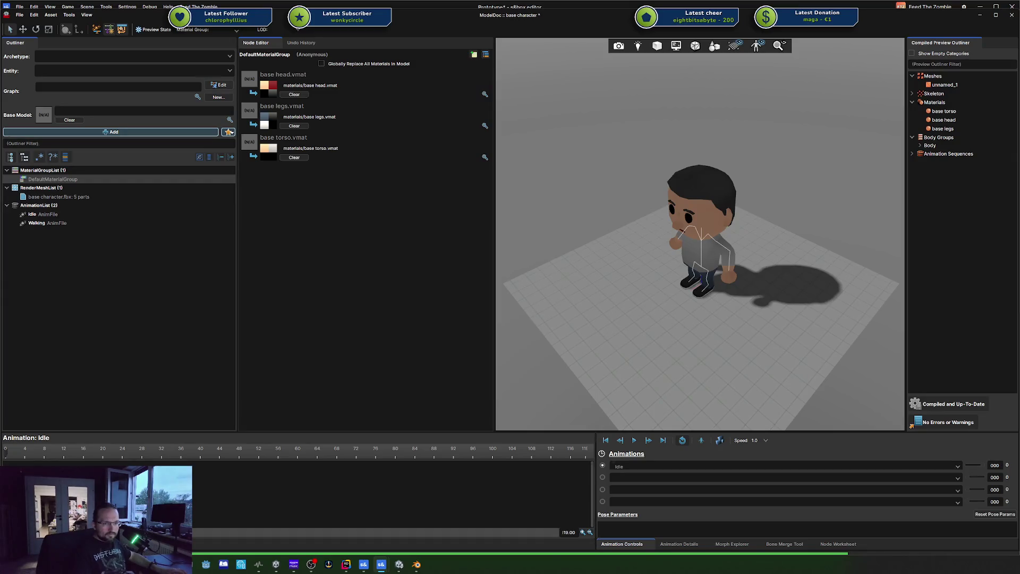
- Save the textured base character and switch to the YouTube s&box tutorial series
key("ctrl+s")
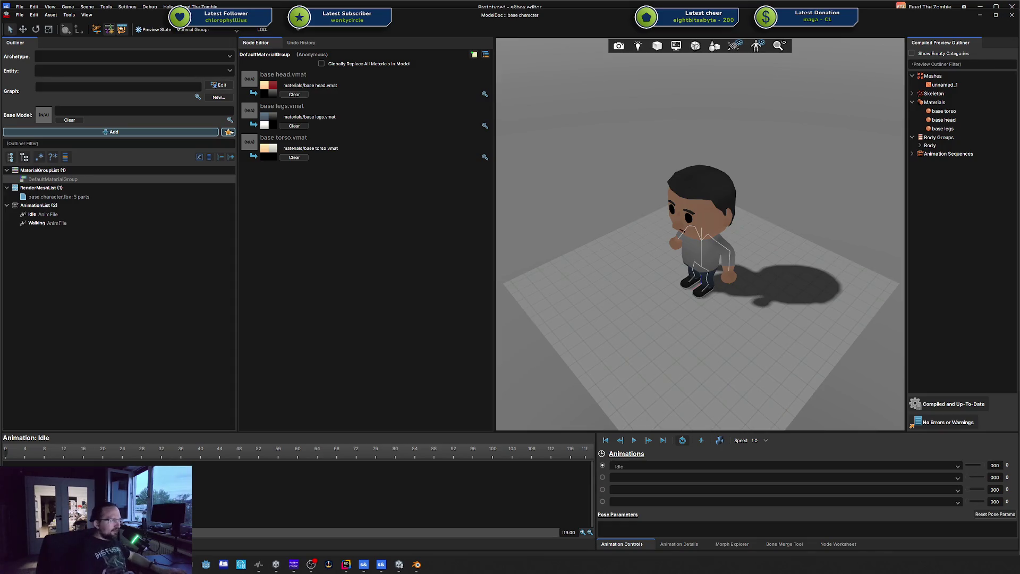
key("alt+Tab")
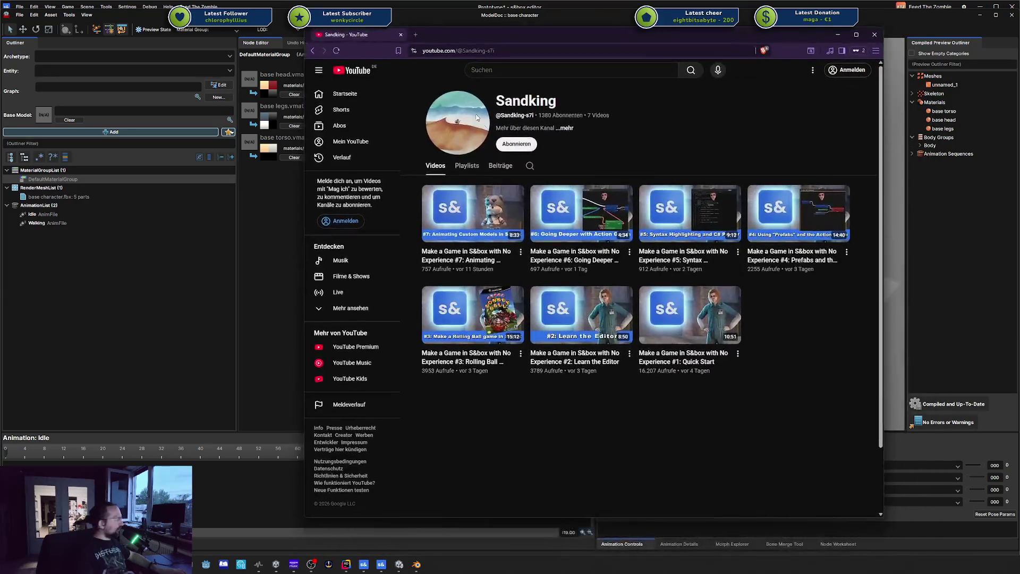